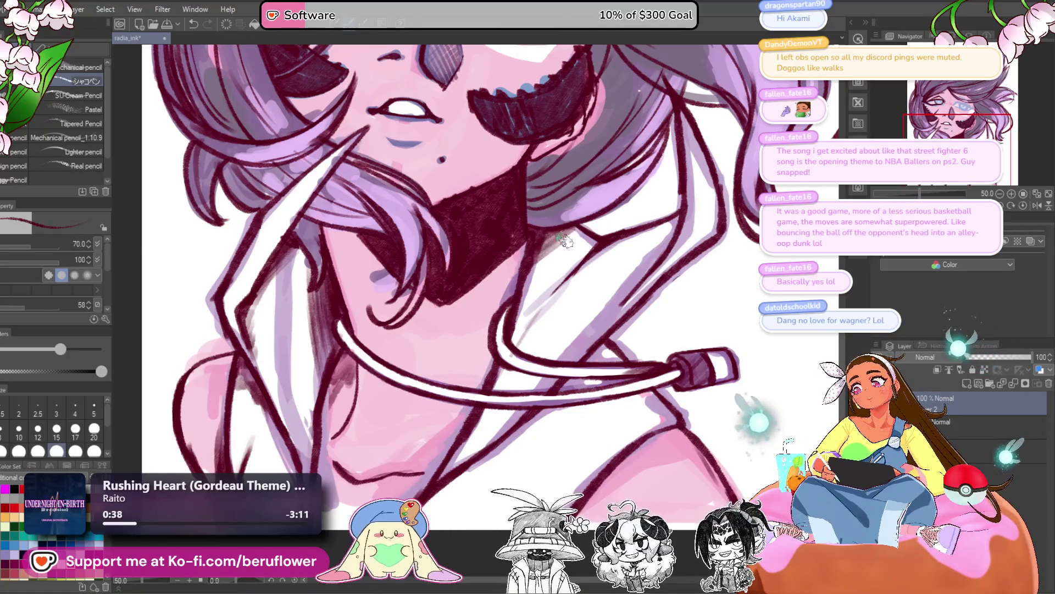
# Add a short dark stroke, then set the canvas upright and centre the face
pyautogui.hscroll(1, 648, 209)
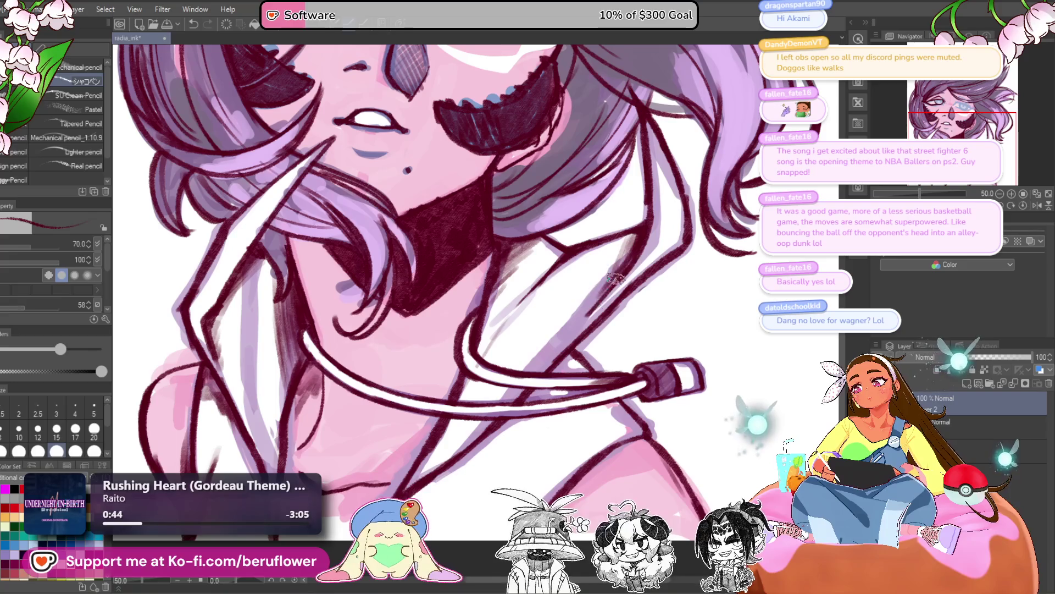
pyautogui.moveTo(645, 227); pyautogui.dragTo(616, 277)
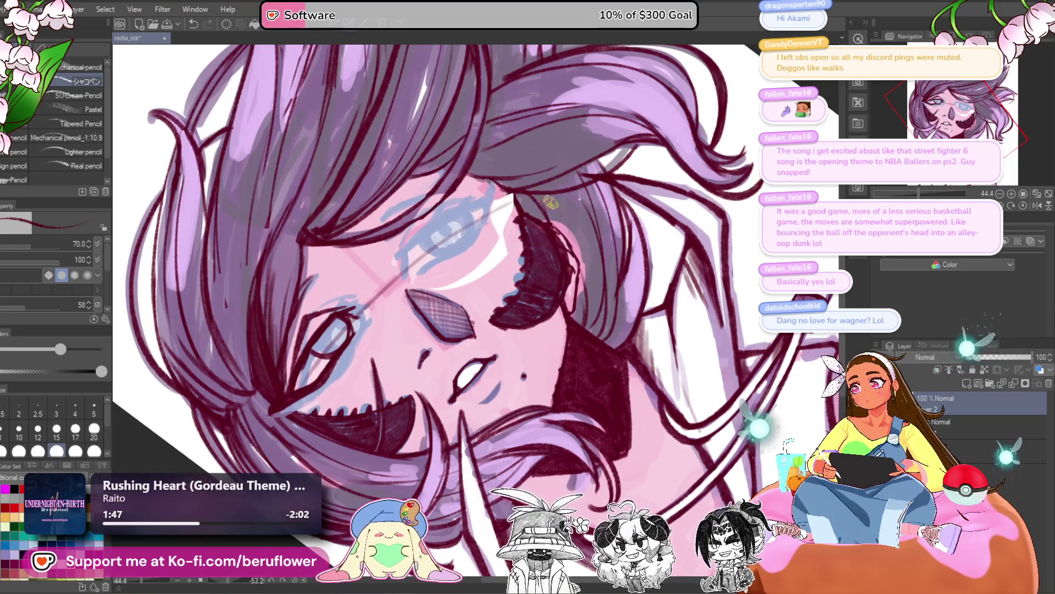
pyautogui.click(1021, 206)
pyautogui.moveTo(414, 387); pyautogui.dragTo(393, 377)
# Replace the nose guide line with one drawn slightly higher and hide the colour layer
pyautogui.hotkey('ctrl', 'z')
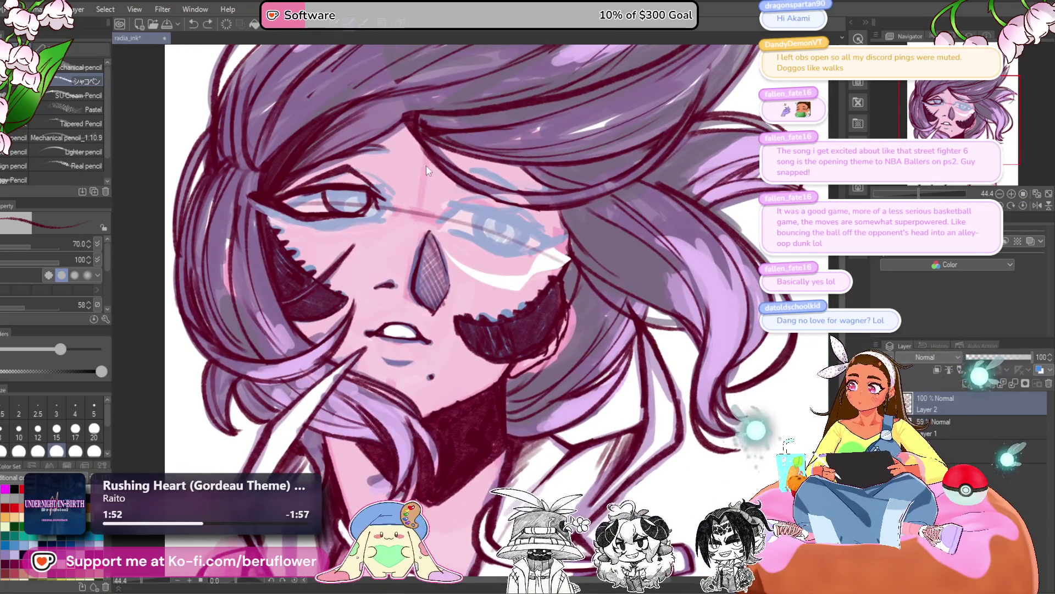
pyautogui.moveTo(427, 166); pyautogui.dragTo(419, 242)
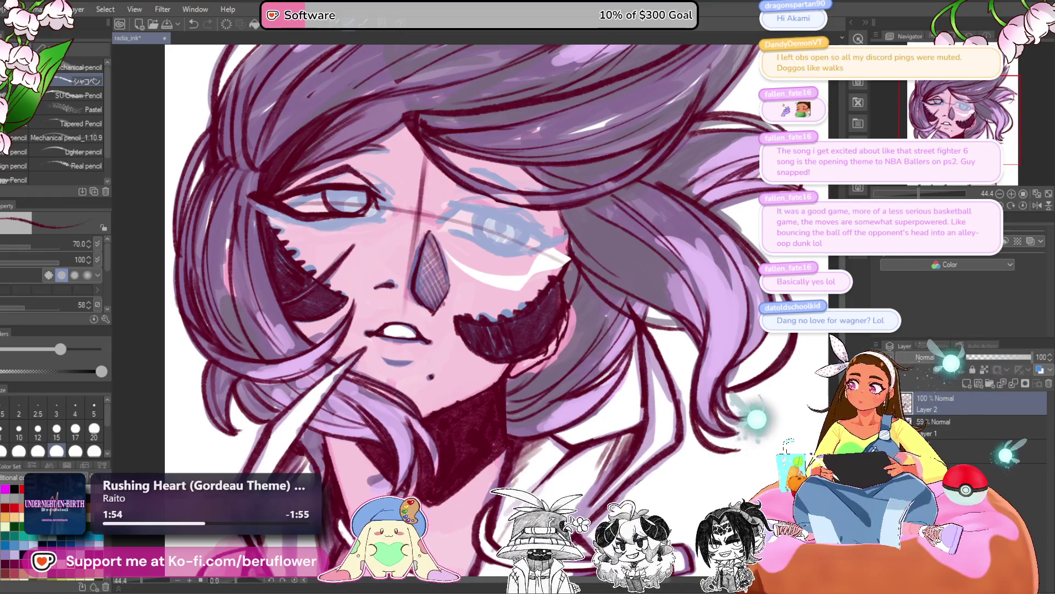
pyautogui.click(905, 427)
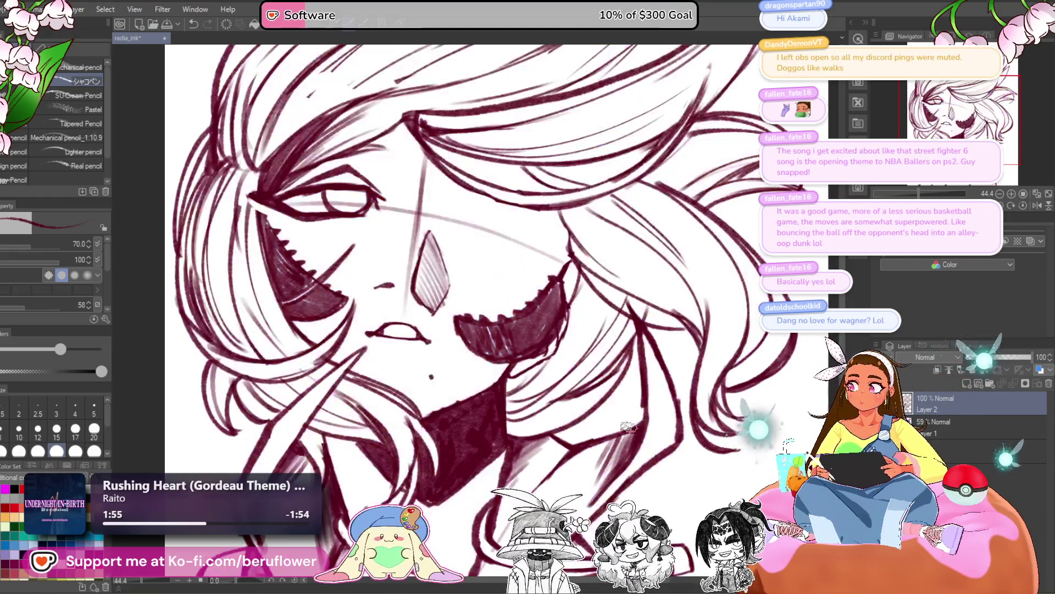
# Lasso the hatched nose diamond, shift it a few pixels left and down, then deselect
pyautogui.press('m')
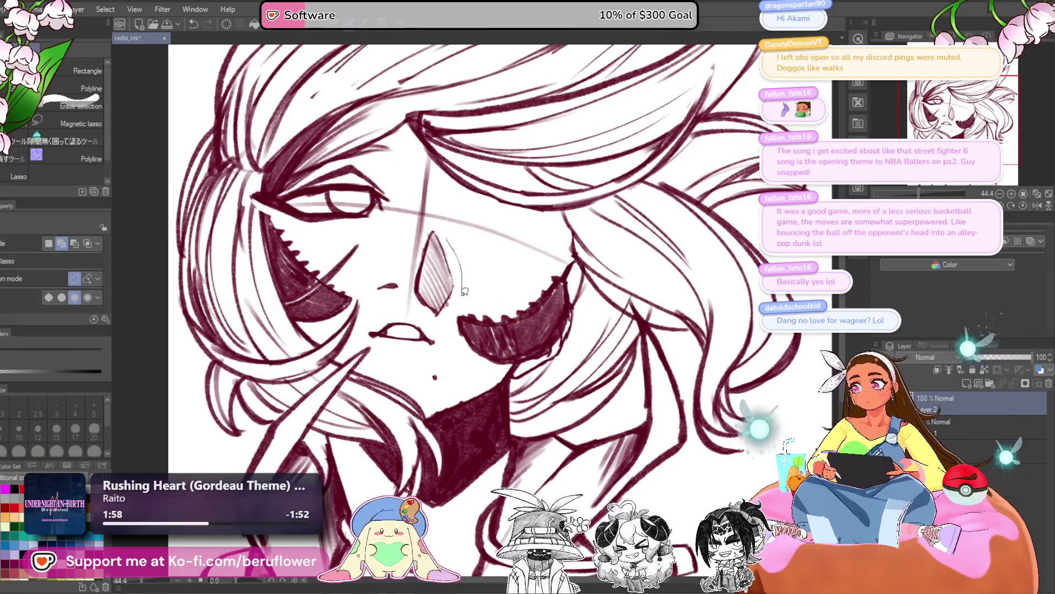
pyautogui.moveTo(434, 230)
pyautogui.mouseDown()
pyautogui.moveTo(432, 317)
pyautogui.moveTo(452, 236)
pyautogui.mouseUp()
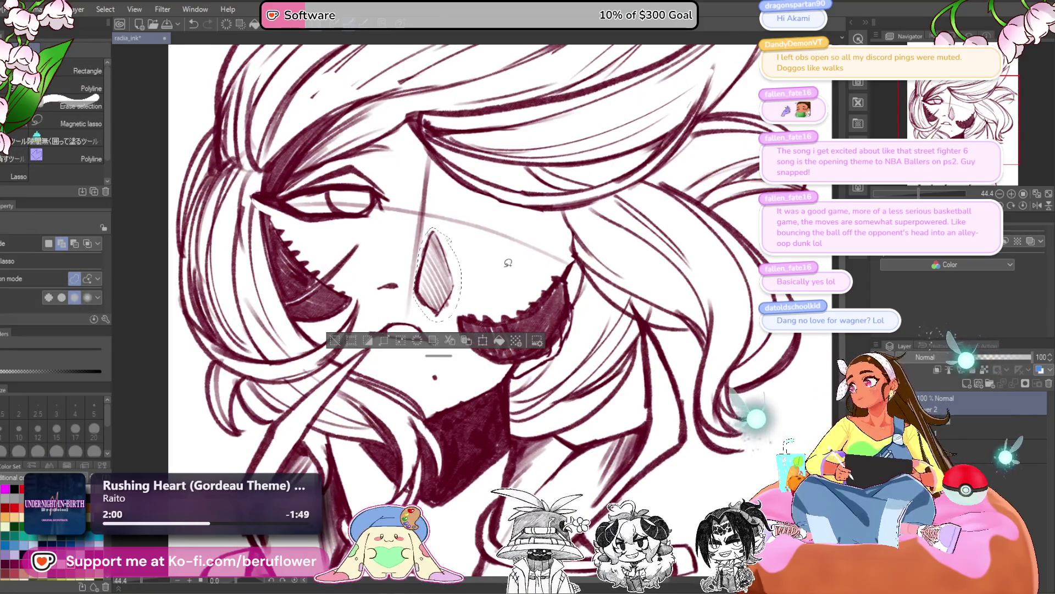
pyautogui.hotkey('ctrl', 't')
pyautogui.moveTo(451, 305); pyautogui.dragTo(449, 306)
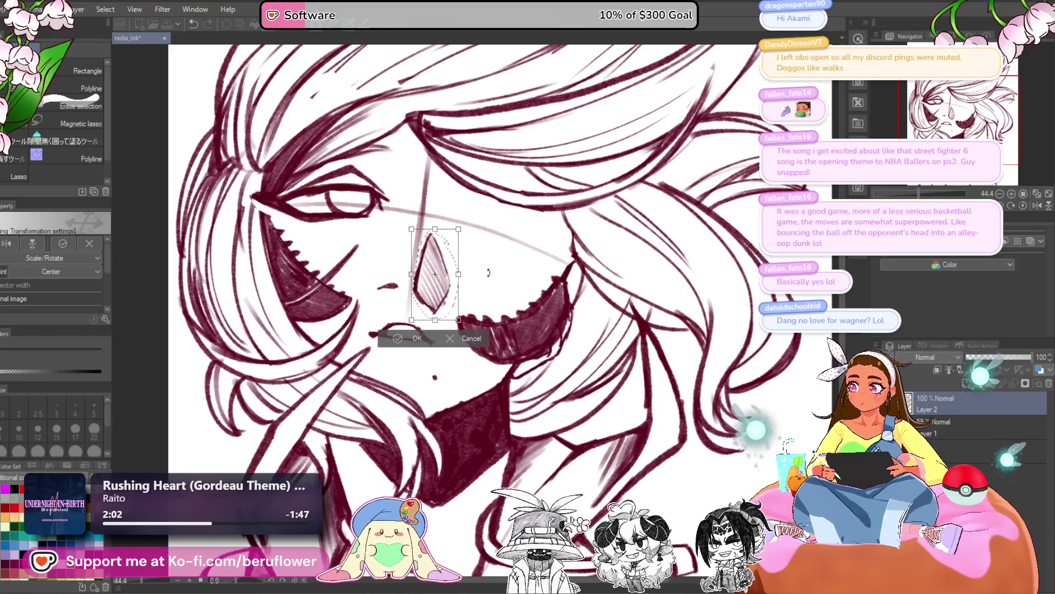
pyautogui.press('Return')
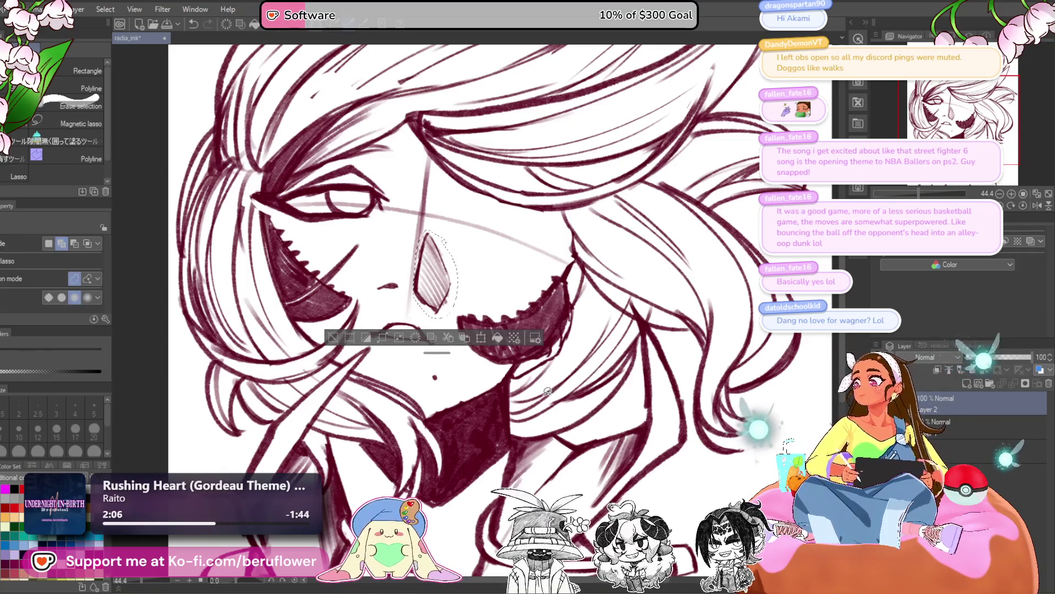
pyautogui.hotkey('ctrl', 'd')
pyautogui.press('p')
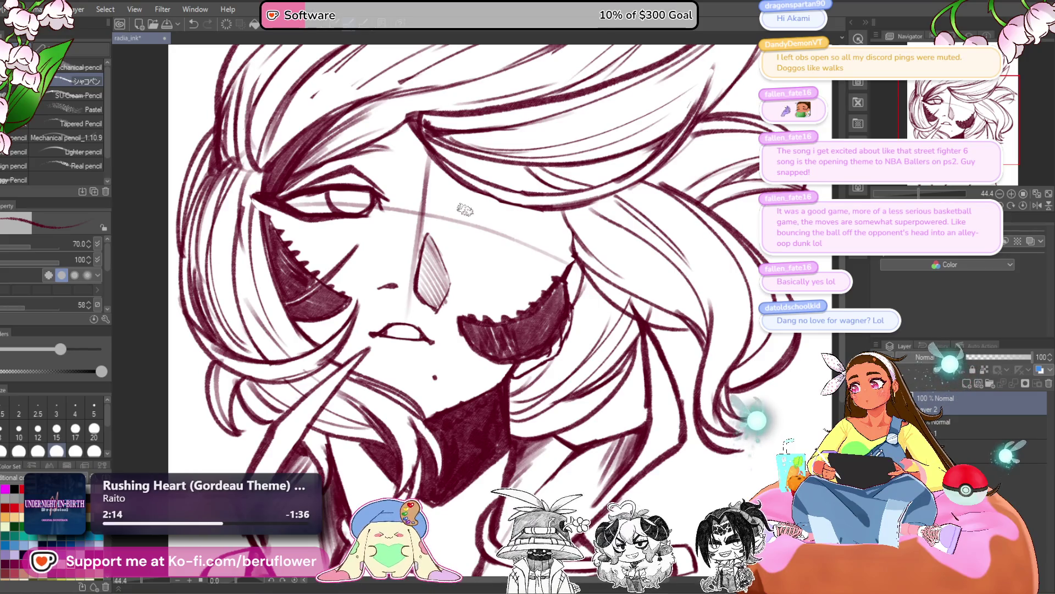
# Add a short stroke above the nose and sketch a line over the closed eye
pyautogui.moveTo(460, 208); pyautogui.dragTo(470, 203)
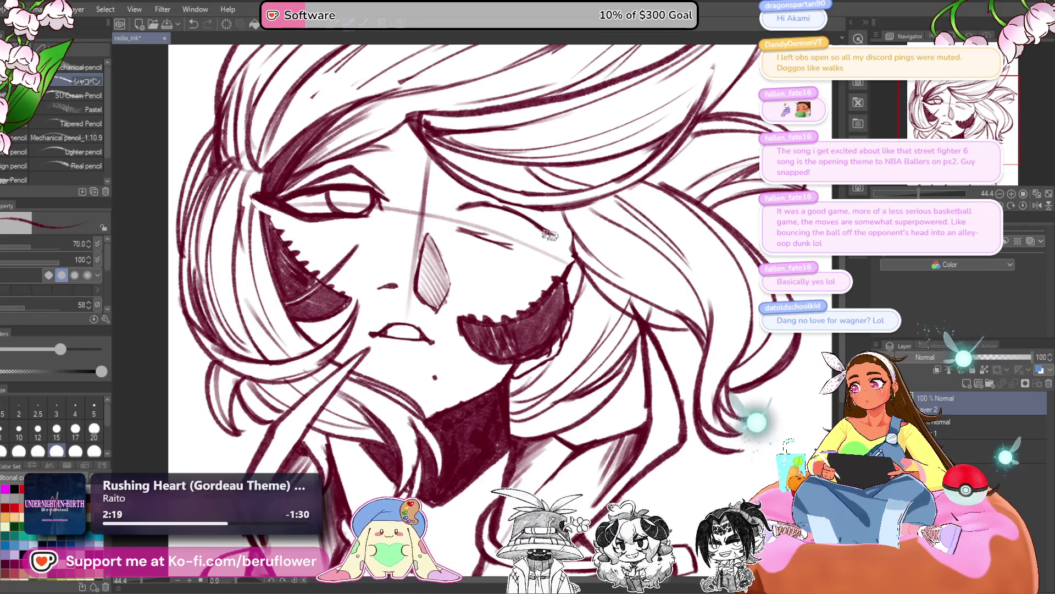
pyautogui.moveTo(555, 236); pyautogui.dragTo(556, 241)
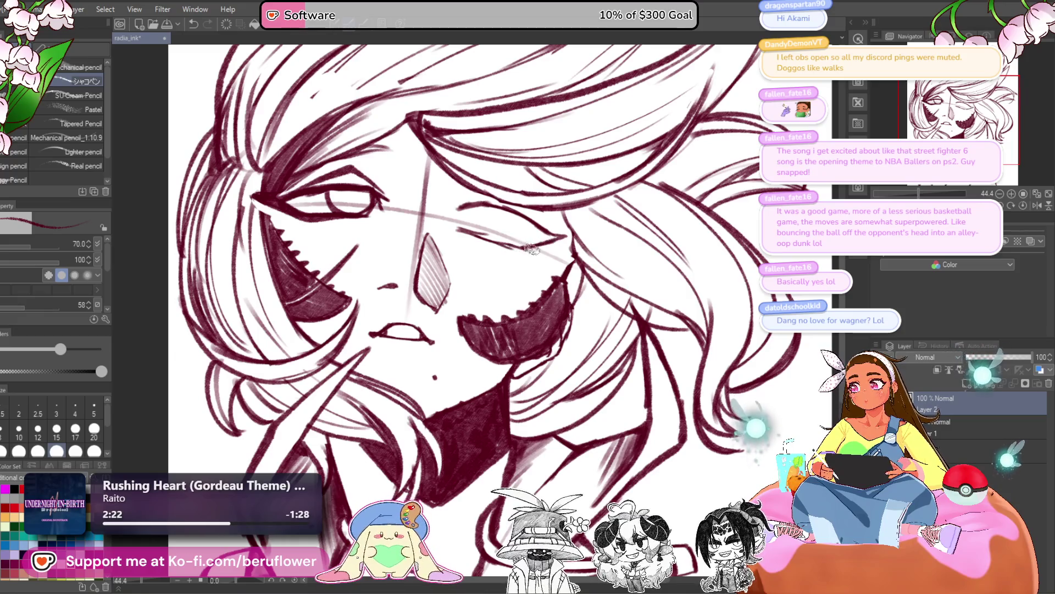
pyautogui.moveTo(703, 258); pyautogui.dragTo(692, 274)
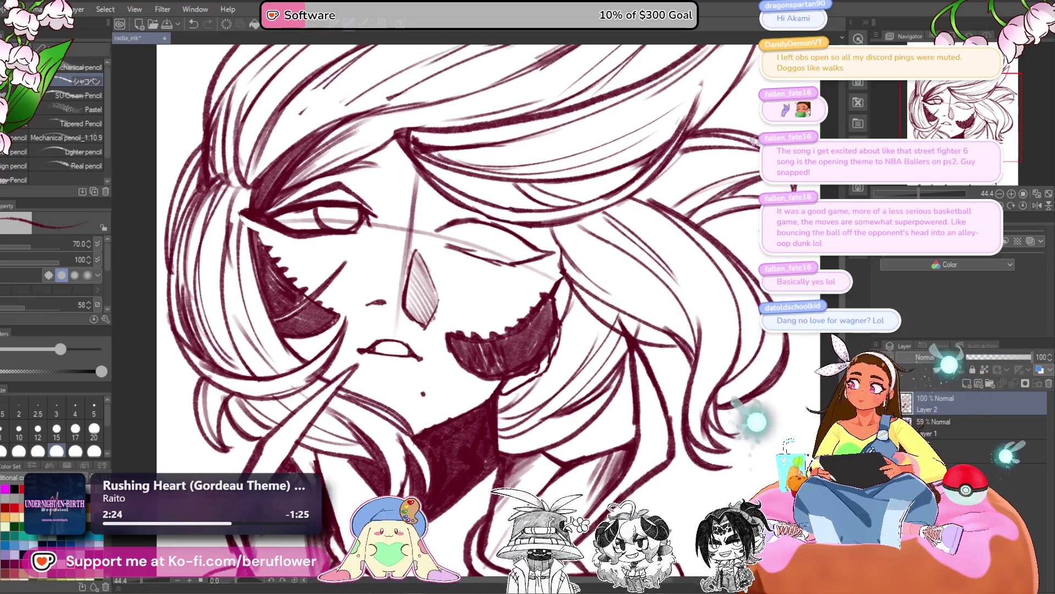
pyautogui.moveTo(494, 231)
pyautogui.mouseDown()
pyautogui.moveTo(444, 307)
pyautogui.moveTo(512, 260)
pyautogui.mouseUp()
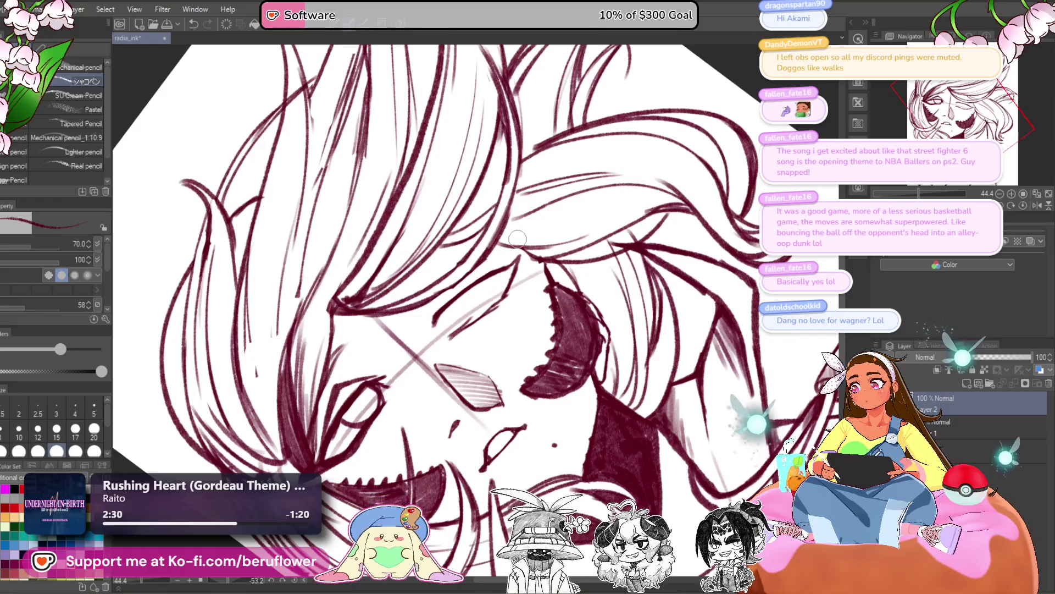
pyautogui.scroll(5, 448, 314)
# Trace the diagonal line by the eye and ink the eye corner, redoing one stray stroke
pyautogui.moveTo(548, 234); pyautogui.dragTo(431, 319)
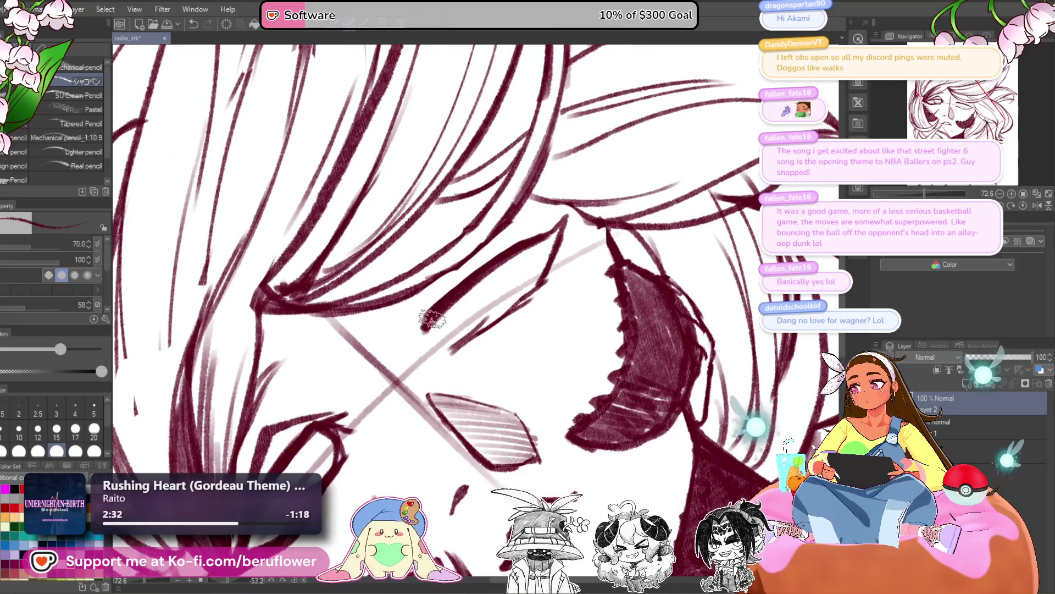
pyautogui.moveTo(462, 287)
pyautogui.mouseDown()
pyautogui.moveTo(426, 313)
pyautogui.moveTo(428, 348)
pyautogui.moveTo(496, 297)
pyautogui.mouseUp()
pyautogui.moveTo(543, 236)
pyautogui.mouseDown()
pyautogui.moveTo(566, 218)
pyautogui.moveTo(536, 277)
pyautogui.moveTo(552, 242)
pyautogui.moveTo(543, 268)
pyautogui.moveTo(462, 343)
pyautogui.mouseUp()
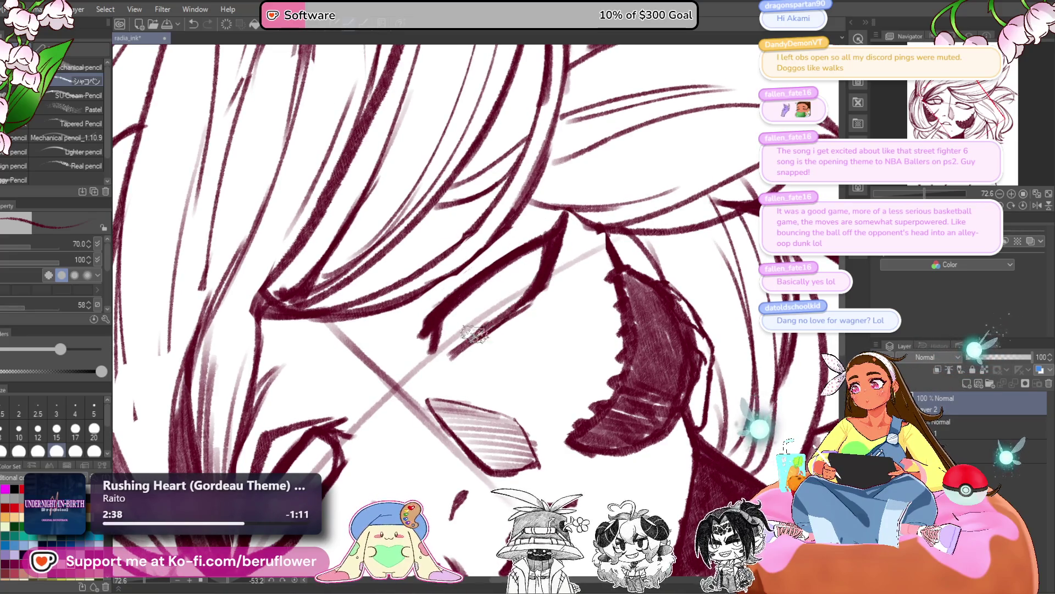
pyautogui.hotkey('ctrl', 'z')
pyautogui.moveTo(571, 229)
pyautogui.mouseDown()
pyautogui.moveTo(547, 285)
pyautogui.moveTo(456, 355)
pyautogui.mouseUp()
pyautogui.moveTo(491, 272); pyautogui.dragTo(489, 295)
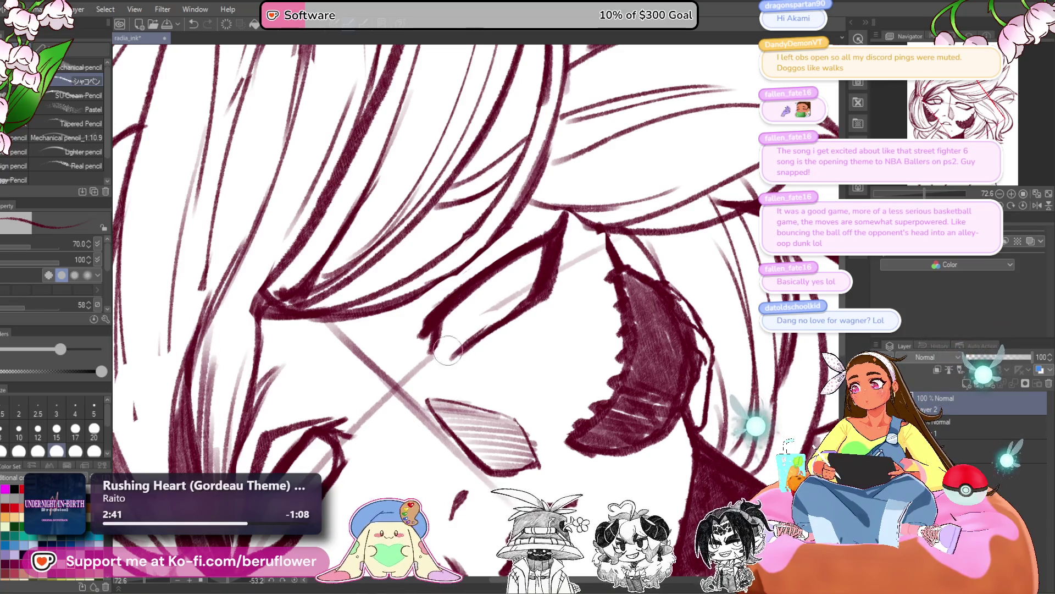
# Erase the faint crossing guide lines around the closed eye
pyautogui.moveTo(457, 343)
pyautogui.mouseDown()
pyautogui.moveTo(412, 372)
pyautogui.moveTo(358, 355)
pyautogui.moveTo(330, 332)
pyautogui.mouseUp()
pyautogui.moveTo(390, 395)
pyautogui.mouseDown()
pyautogui.moveTo(367, 418)
pyautogui.moveTo(357, 366)
pyautogui.mouseUp()
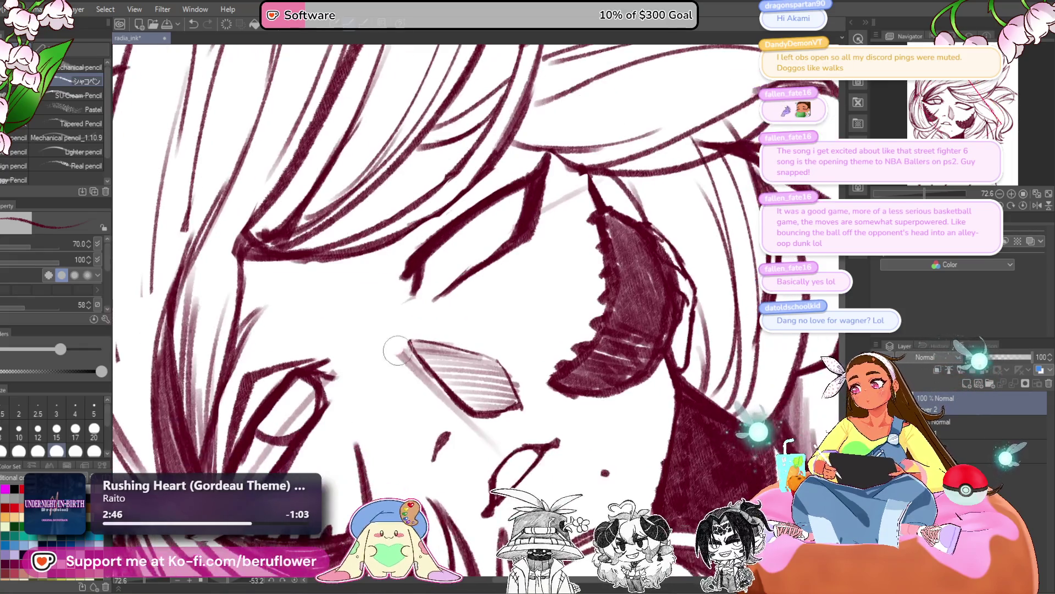
pyautogui.moveTo(494, 437); pyautogui.dragTo(430, 280)
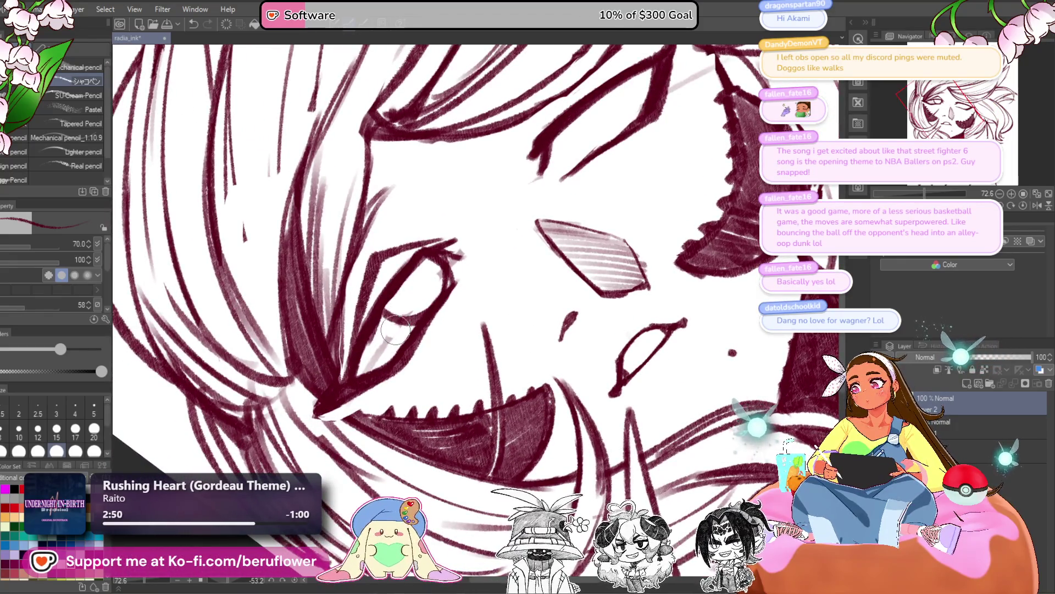
pyautogui.moveTo(404, 310)
pyautogui.mouseDown()
pyautogui.moveTo(385, 357)
pyautogui.moveTo(396, 374)
pyautogui.mouseUp()
pyautogui.scroll(1, 582, 211)
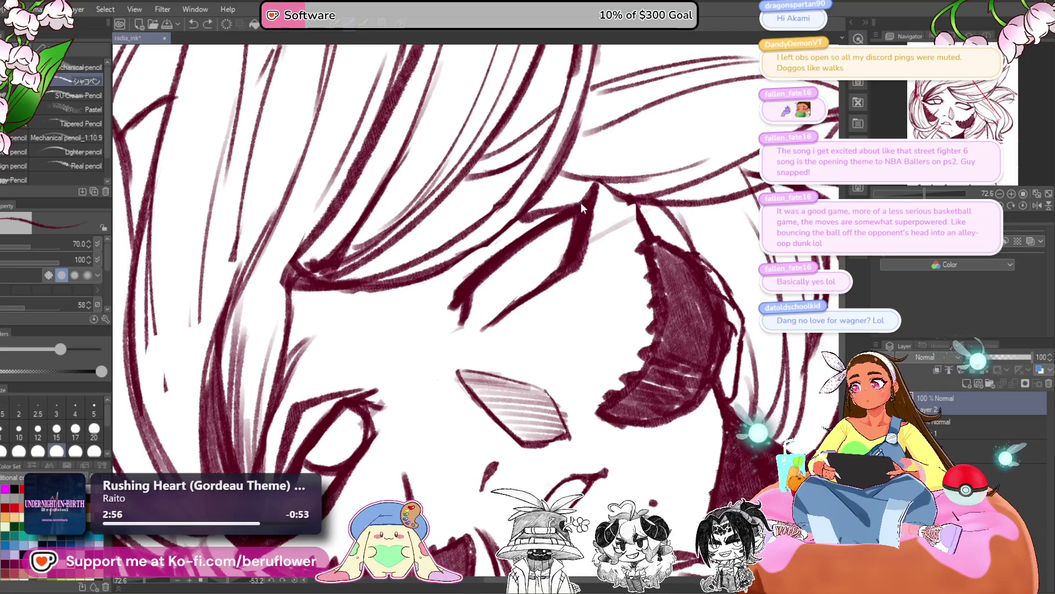
# Strengthen the upper eyelid and hair lines, then restore the upright full-canvas view
pyautogui.moveTo(583, 202)
pyautogui.mouseDown()
pyautogui.moveTo(497, 219)
pyautogui.moveTo(451, 277)
pyautogui.moveTo(510, 205)
pyautogui.mouseUp()
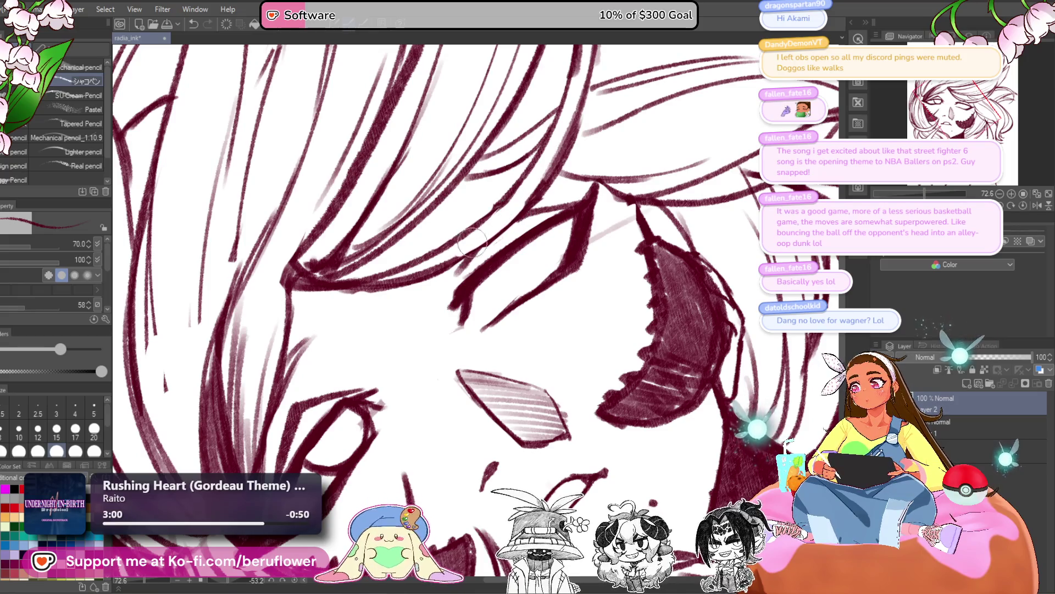
pyautogui.moveTo(516, 190); pyautogui.dragTo(542, 203)
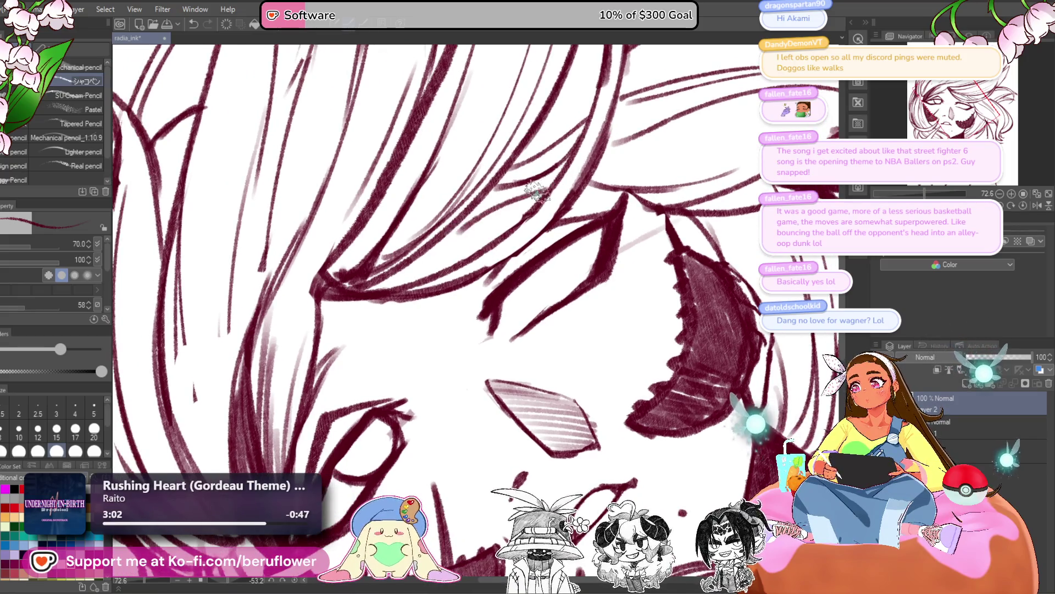
pyautogui.click(1036, 206)
pyautogui.hotkey('ctrl', '0')
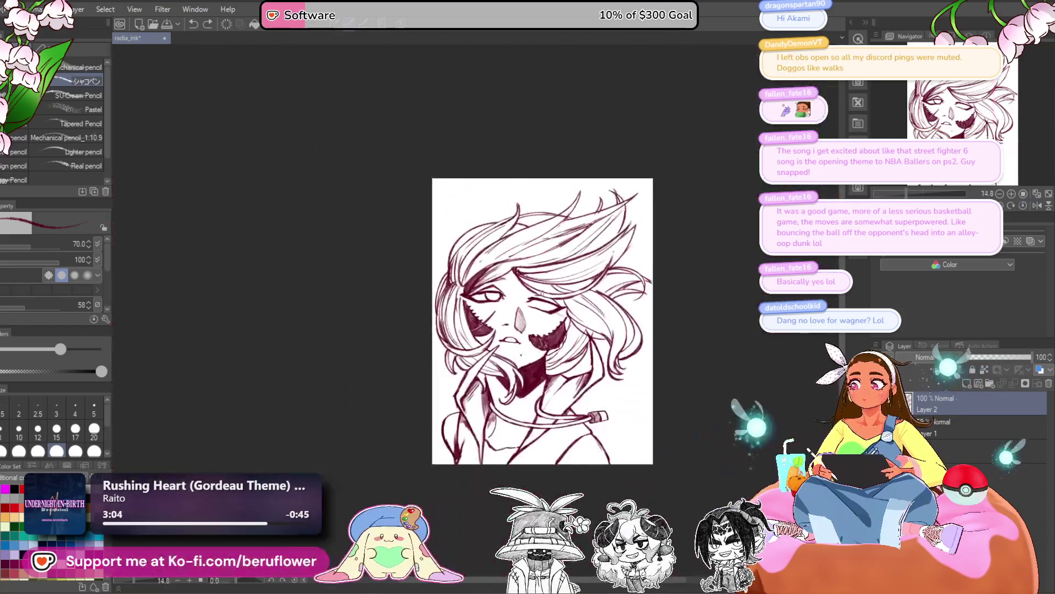
# Zoom in on the face and ink the eye's lower contour
pyautogui.scroll(3, 542, 294)
pyautogui.moveTo(542, 291); pyautogui.dragTo(498, 255)
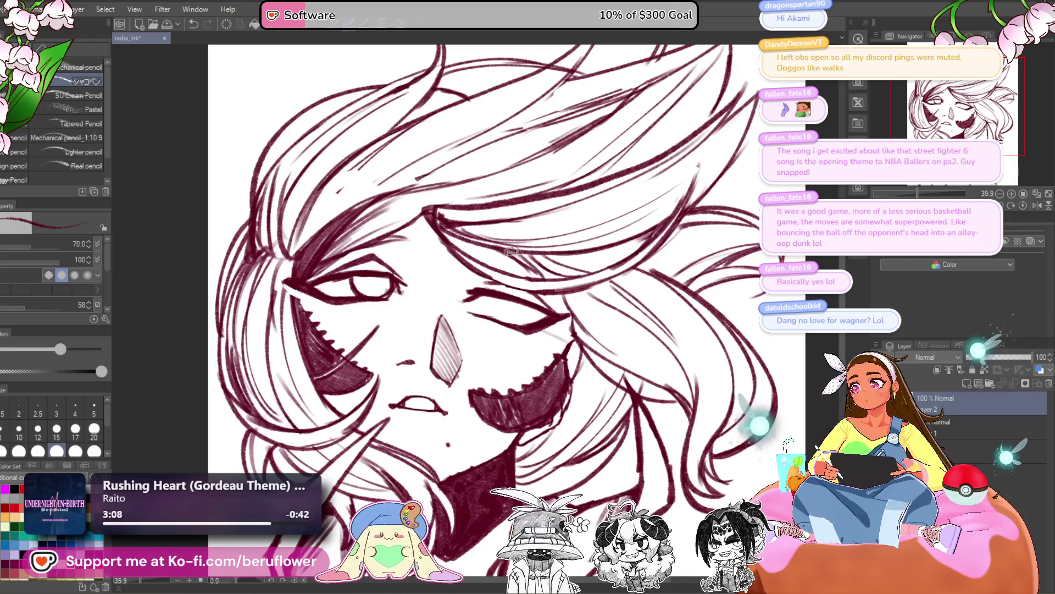
pyautogui.scroll(1, 511, 251)
pyautogui.hotkey('ctrl', '0')
pyautogui.scroll(4, 578, 204)
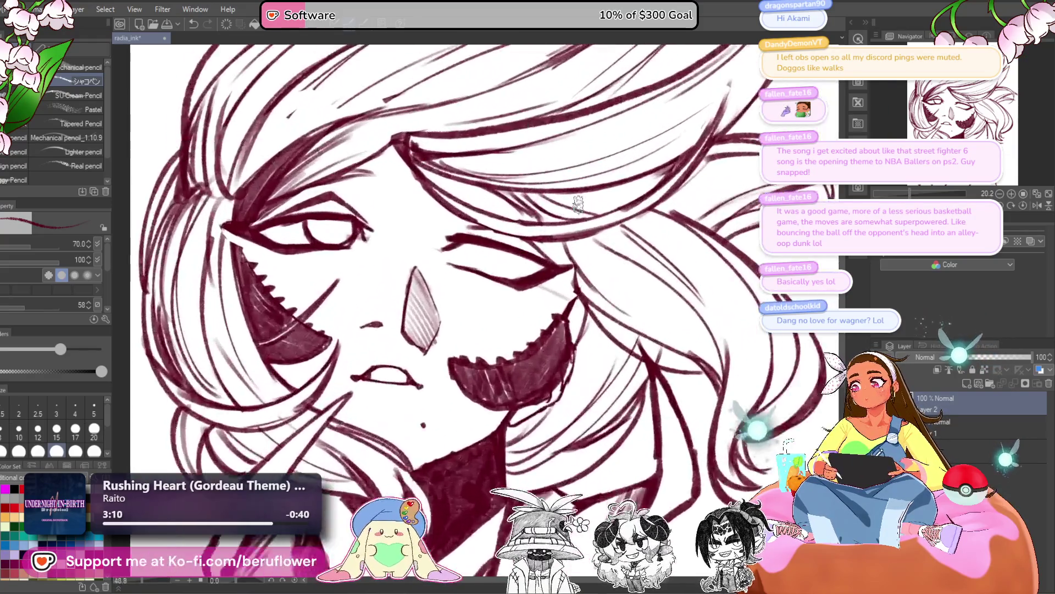
pyautogui.scroll(2, 578, 204)
pyautogui.moveTo(494, 264)
pyautogui.mouseDown()
pyautogui.moveTo(544, 282)
pyautogui.moveTo(497, 288)
pyautogui.moveTo(532, 250)
pyautogui.mouseUp()
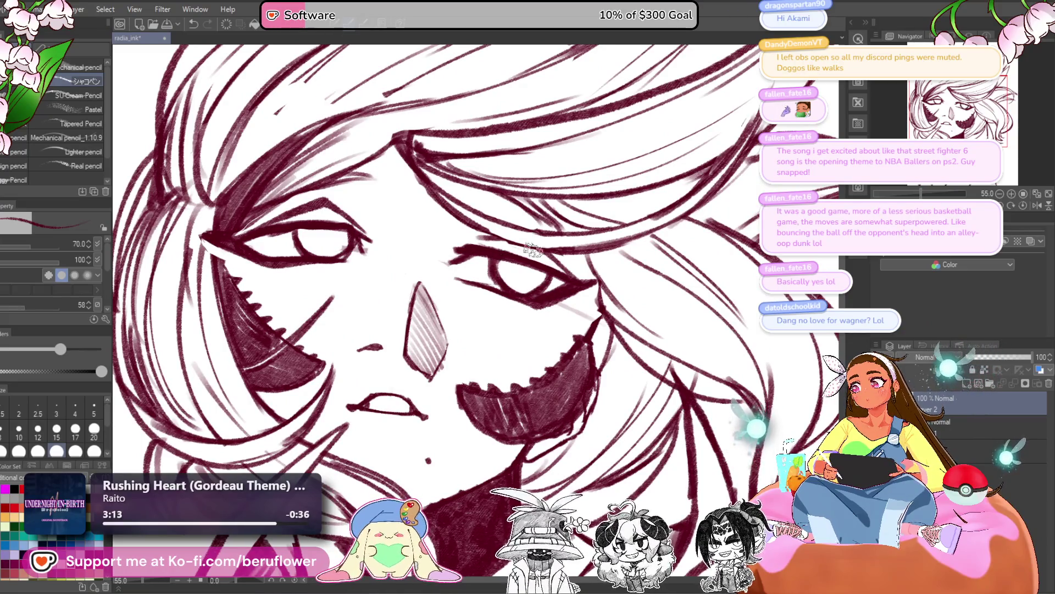
# Darken and redraw the eye's upper-right and lower outlines on a rotated view
pyautogui.moveTo(508, 289)
pyautogui.mouseDown()
pyautogui.moveTo(479, 273)
pyautogui.moveTo(477, 314)
pyautogui.moveTo(486, 303)
pyautogui.moveTo(442, 316)
pyautogui.mouseUp()
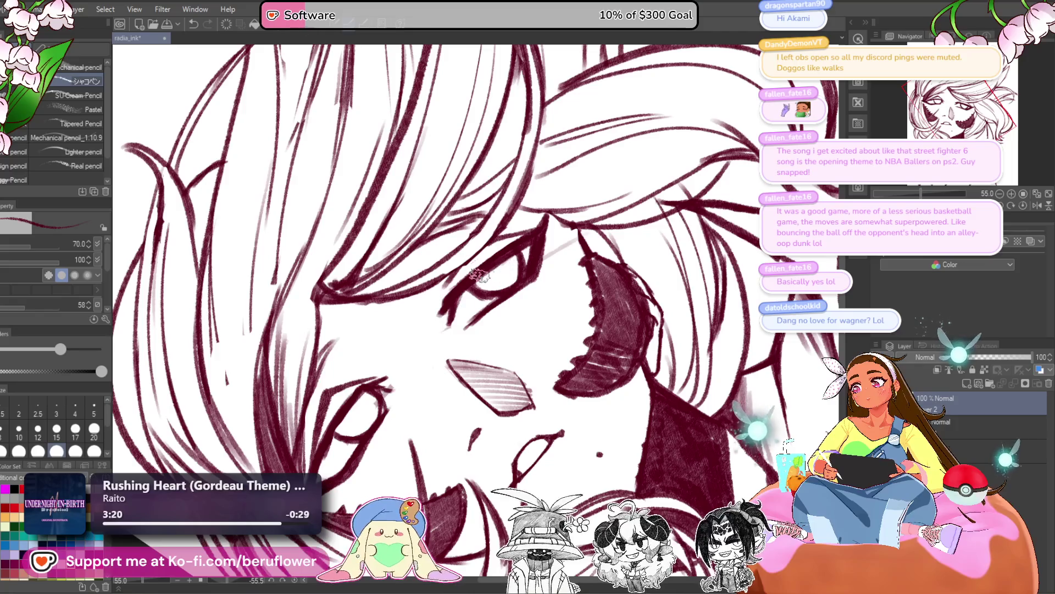
pyautogui.moveTo(538, 247); pyautogui.dragTo(518, 278)
pyautogui.moveTo(537, 233); pyautogui.dragTo(517, 258)
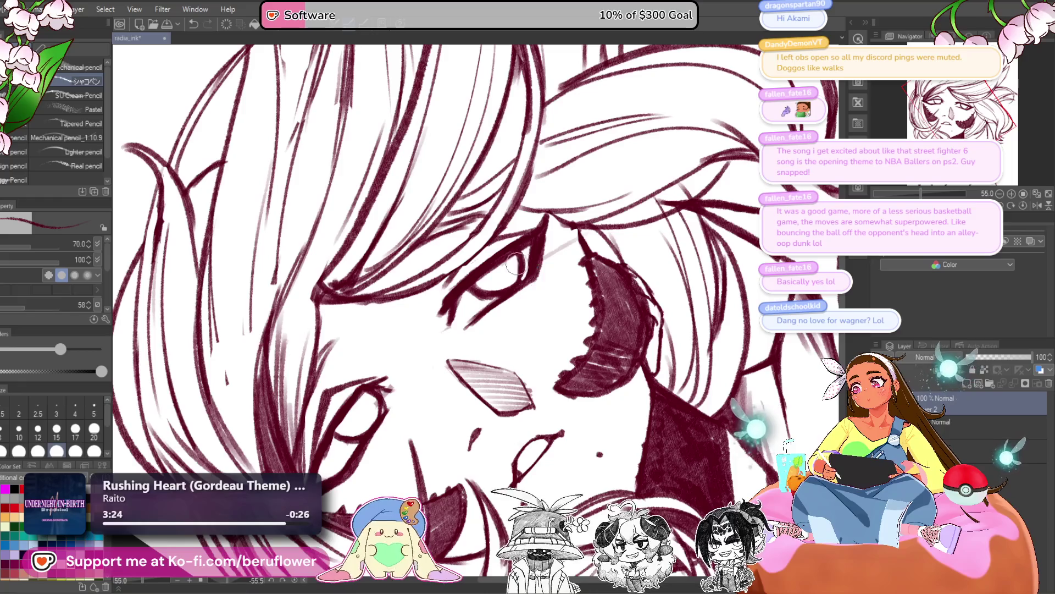
pyautogui.moveTo(532, 227)
pyautogui.mouseDown()
pyautogui.moveTo(512, 249)
pyautogui.moveTo(518, 279)
pyautogui.moveTo(515, 265)
pyautogui.mouseUp()
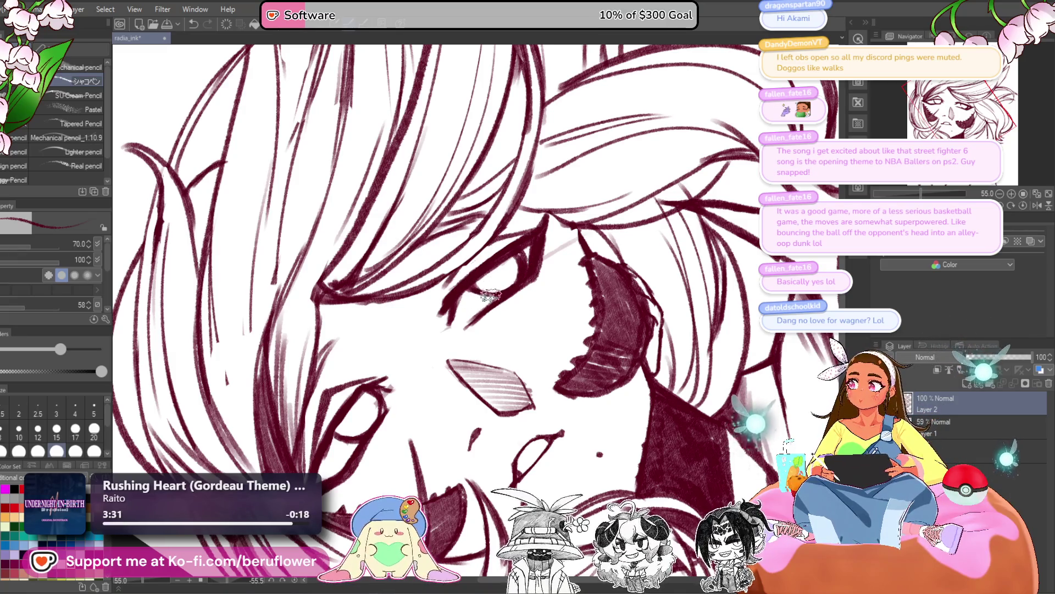
pyautogui.moveTo(483, 294); pyautogui.dragTo(528, 270)
# Return the canvas rotation to 0° and recentre the face
pyautogui.click(1013, 204)
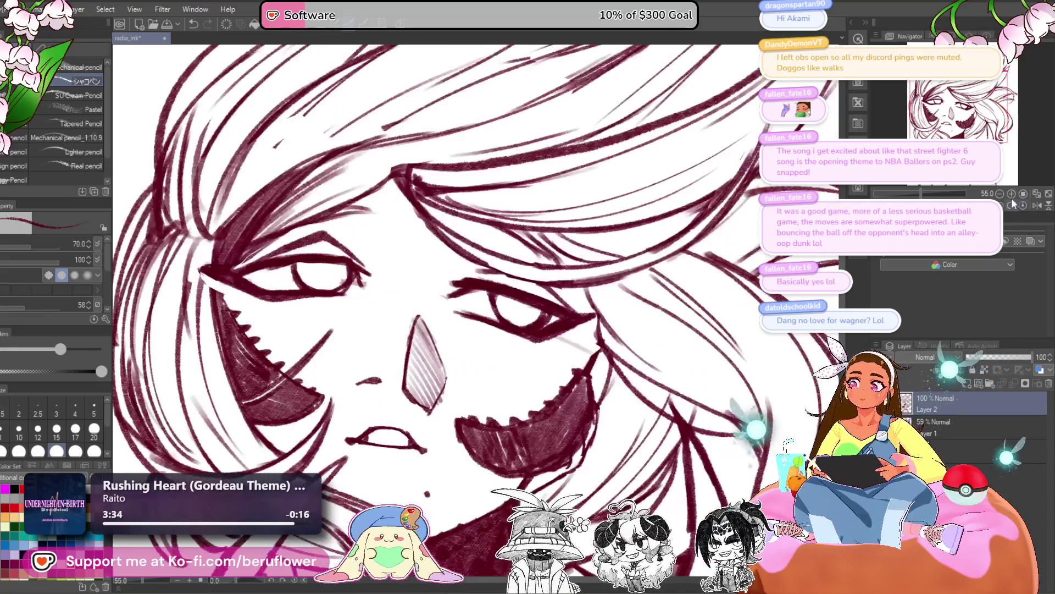
pyautogui.scroll(-5, 556, 344)
pyautogui.scroll(4, 558, 345)
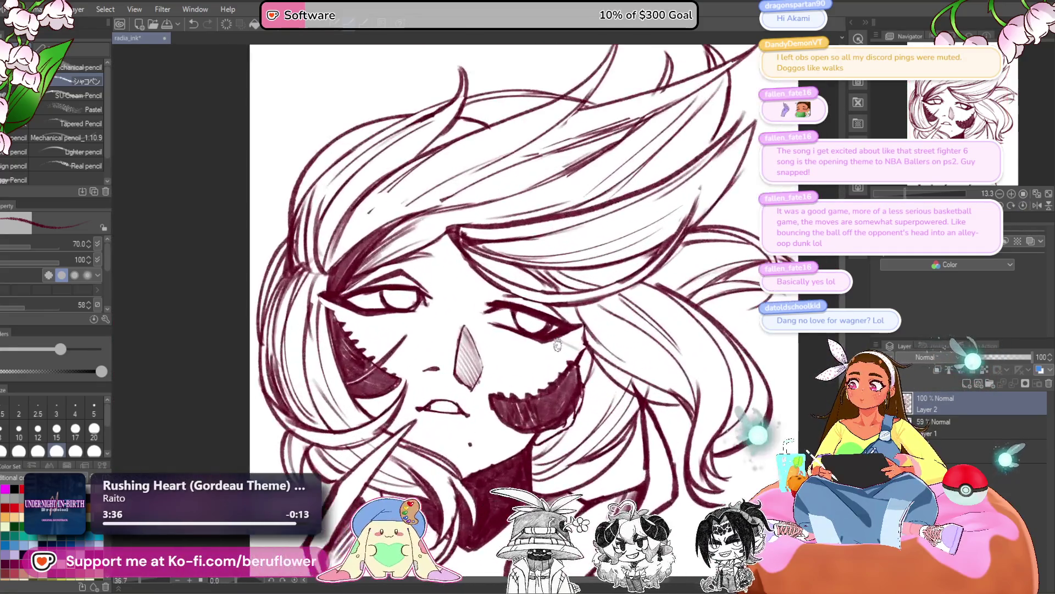
pyautogui.moveTo(618, 397); pyautogui.dragTo(623, 405)
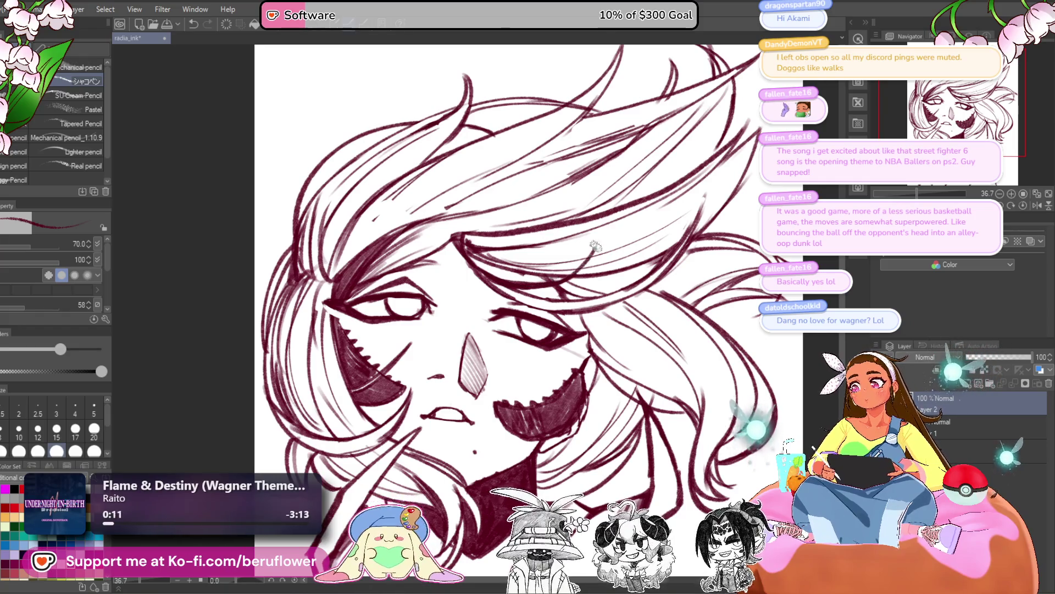
# Zoom and pan across the face to centre the eyes, ending with the pencil active
pyautogui.scroll(-5, 603, 251)
pyautogui.scroll(4, 603, 251)
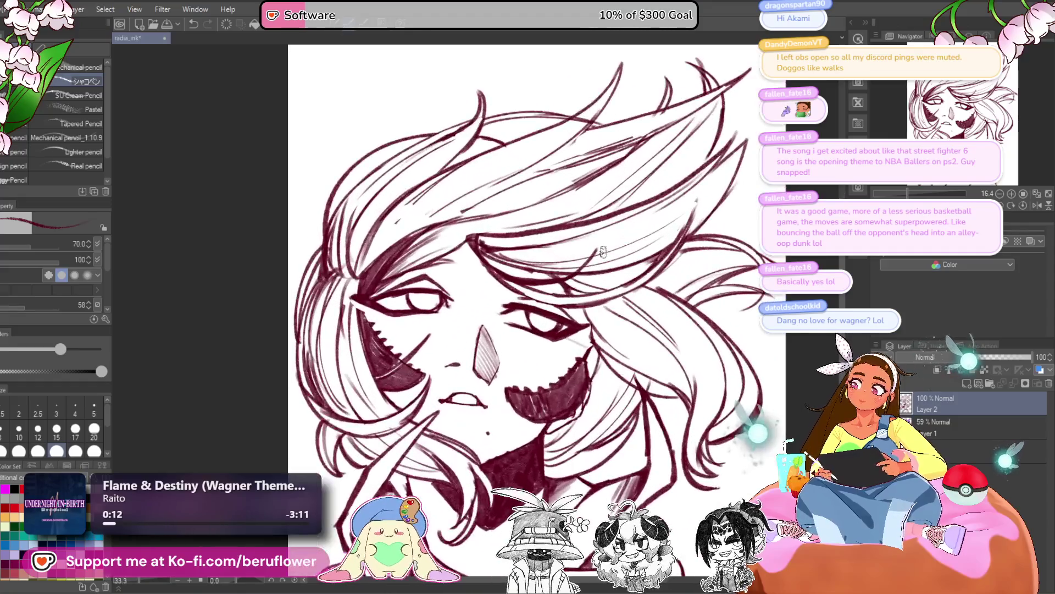
pyautogui.moveTo(603, 252); pyautogui.dragTo(605, 237)
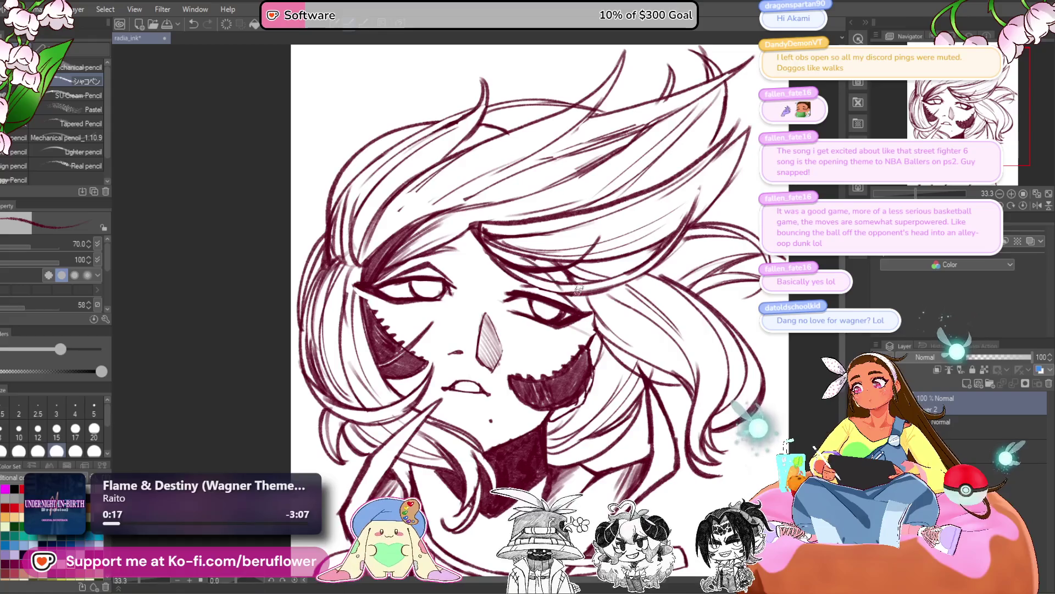
pyautogui.scroll(-5, 580, 345)
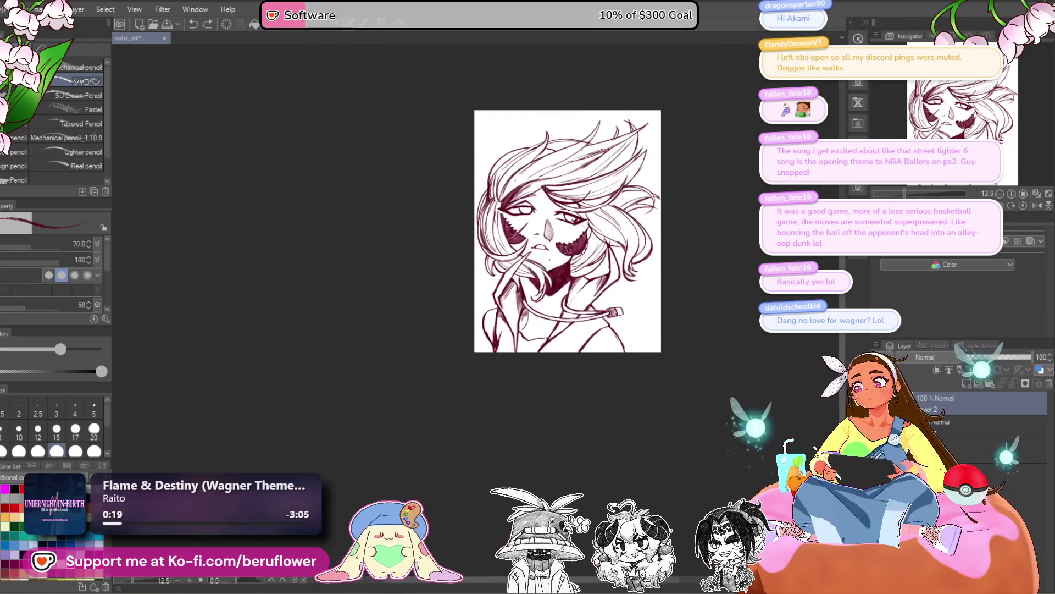
pyautogui.scroll(6, 604, 352)
pyautogui.moveTo(625, 360); pyautogui.dragTo(598, 386)
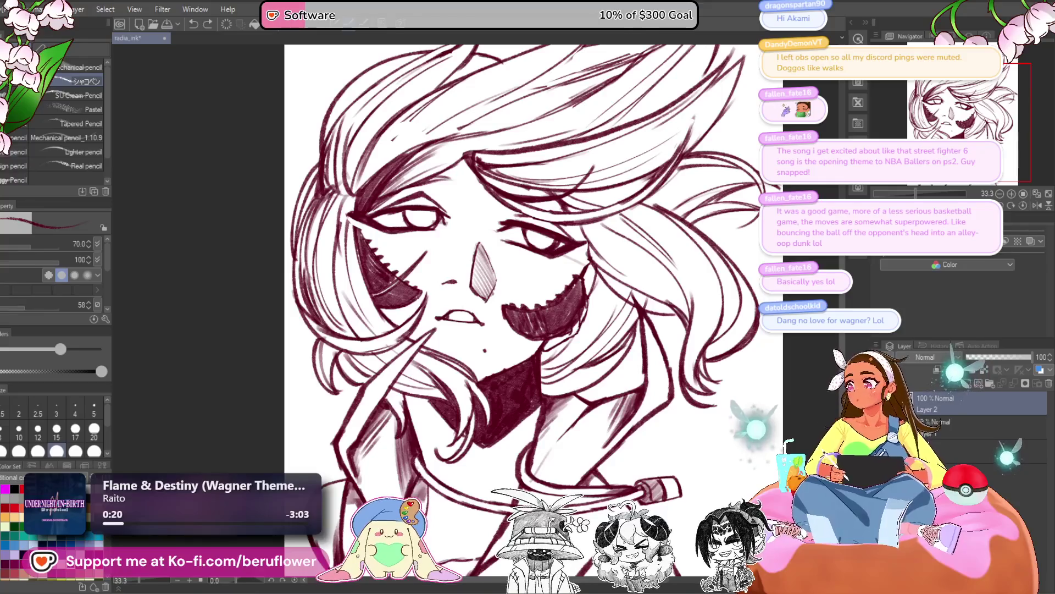
pyautogui.press('m')
pyautogui.moveTo(572, 278); pyautogui.dragTo(516, 268)
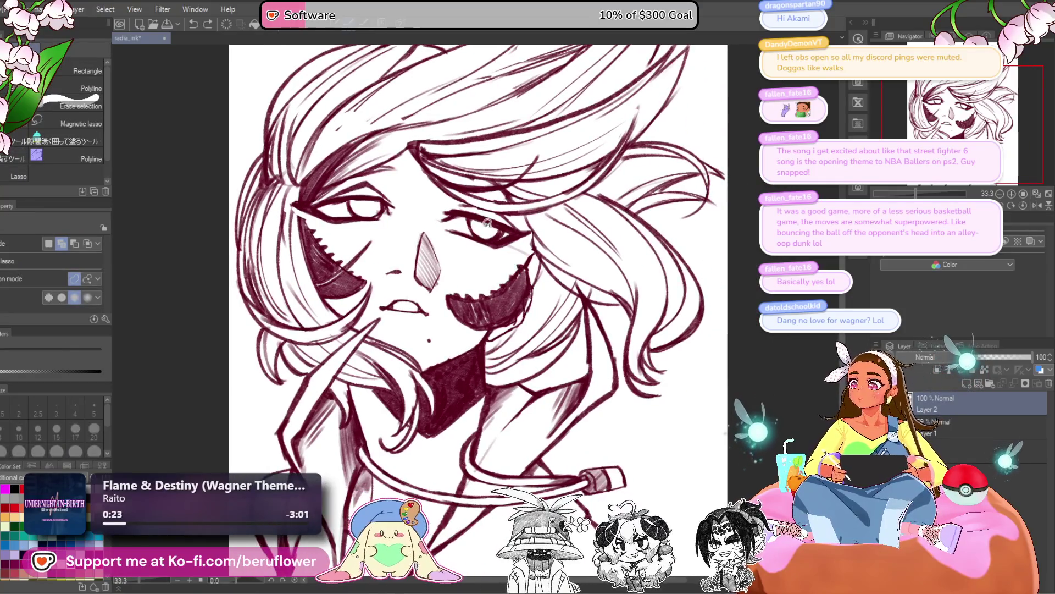
pyautogui.scroll(3, 485, 228)
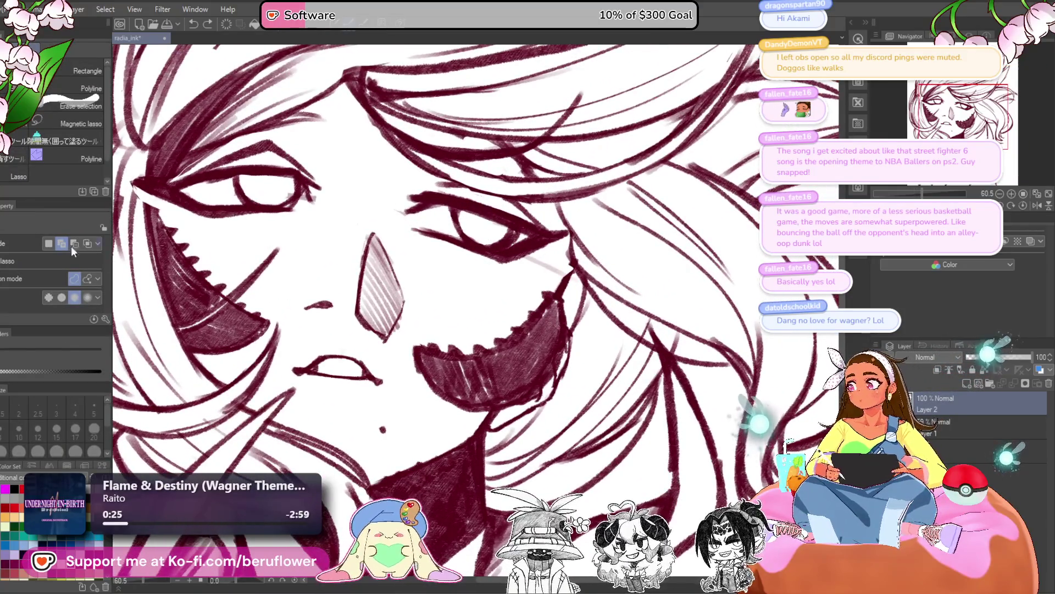
pyautogui.press('p')
pyautogui.moveTo(508, 265); pyautogui.dragTo(516, 250)
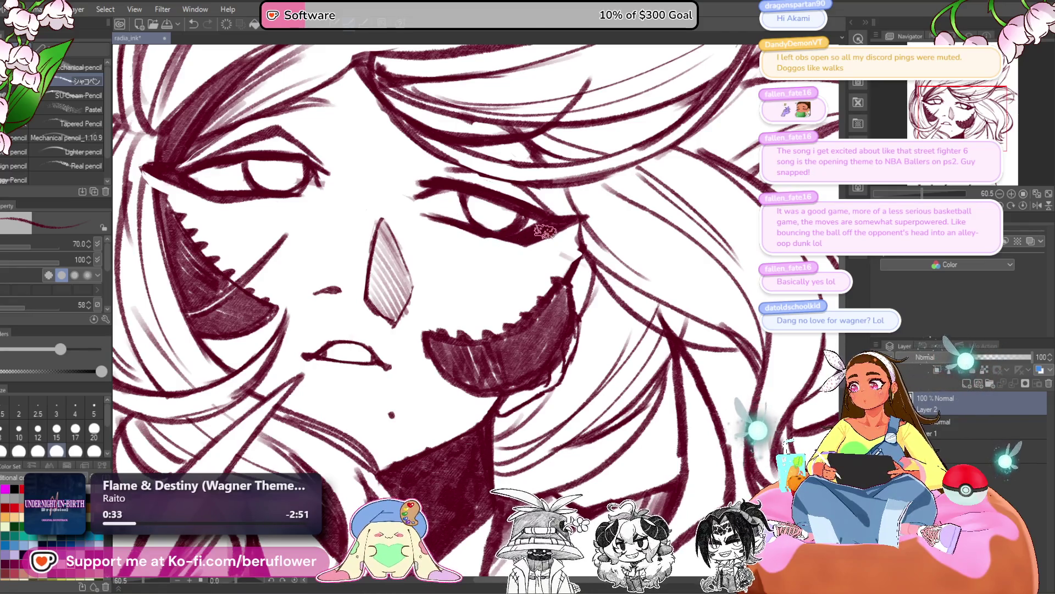
pyautogui.scroll(-5, 512, 243)
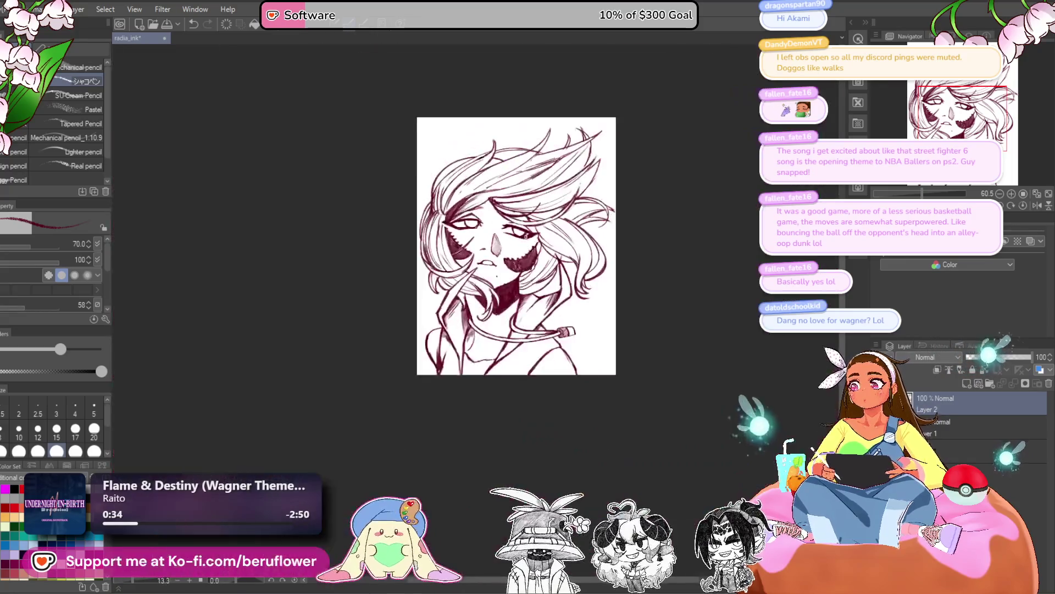
pyautogui.scroll(3, 525, 235)
# Tilt the canvas, ink the eye outline darker and thicker, then set rotation upright
pyautogui.moveTo(526, 235); pyautogui.dragTo(883, 199)
pyautogui.scroll(3, 530, 256)
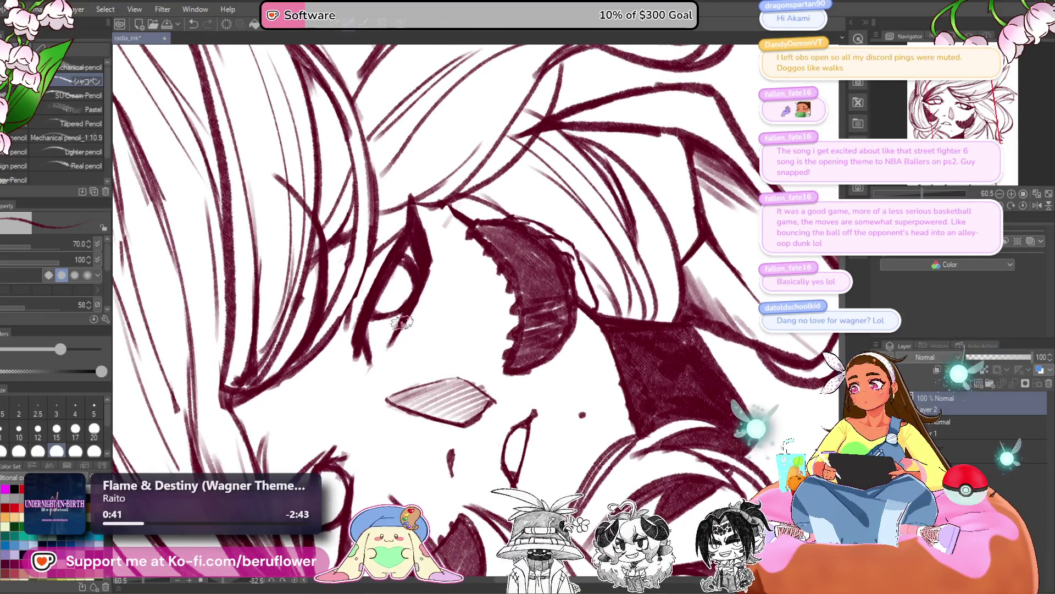
pyautogui.moveTo(405, 332); pyautogui.dragTo(417, 342)
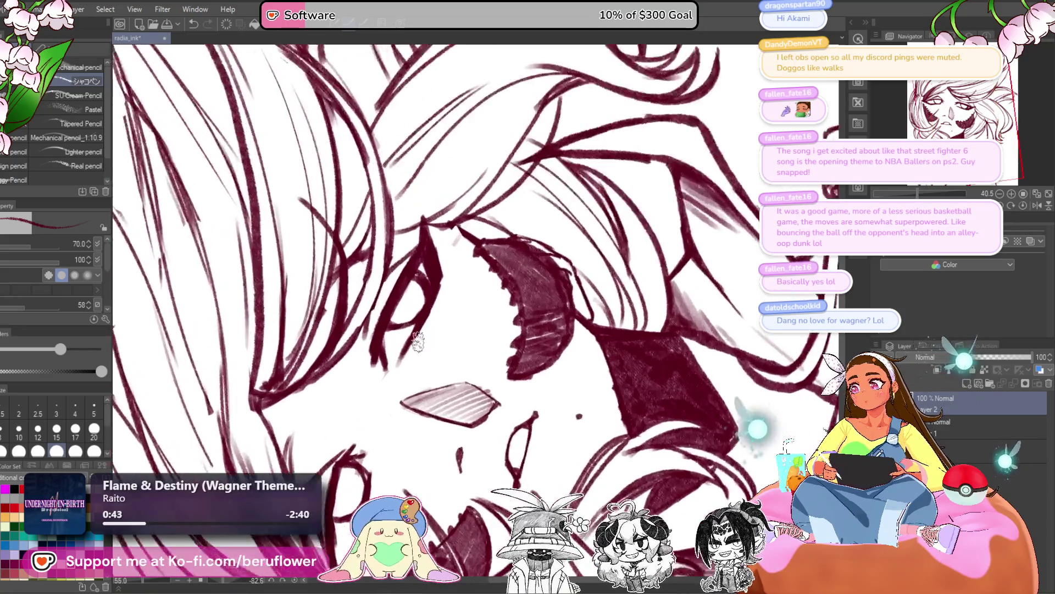
pyautogui.scroll(1, 396, 298)
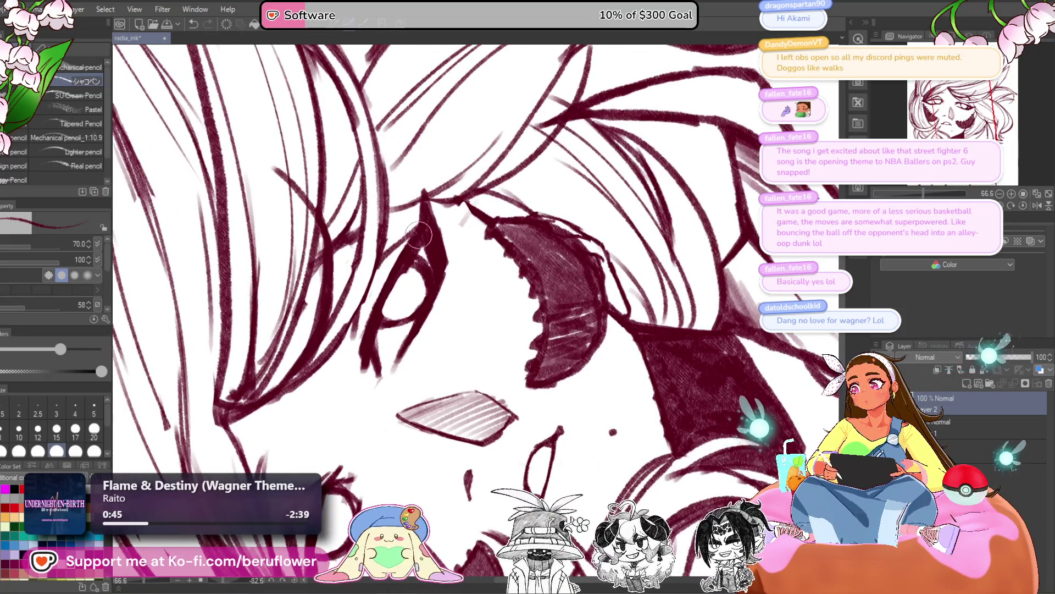
pyautogui.moveTo(416, 254)
pyautogui.mouseDown()
pyautogui.moveTo(371, 330)
pyautogui.moveTo(421, 238)
pyautogui.moveTo(450, 107)
pyautogui.mouseUp()
pyautogui.moveTo(379, 296)
pyautogui.mouseDown()
pyautogui.moveTo(385, 396)
pyautogui.moveTo(397, 265)
pyautogui.mouseUp()
pyautogui.moveTo(612, 142); pyautogui.dragTo(584, 178)
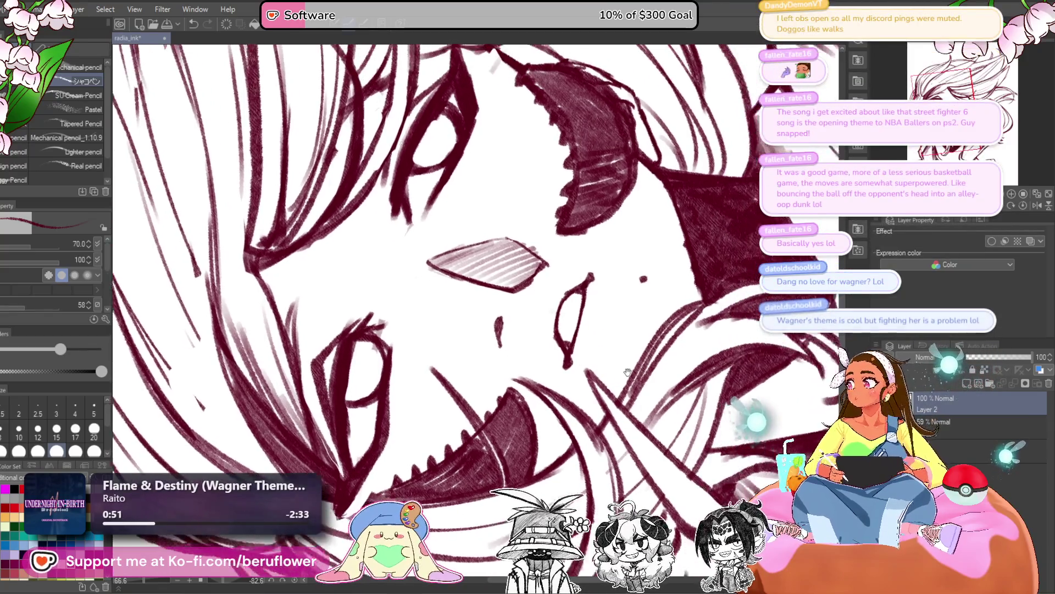
pyautogui.moveTo(645, 356)
pyautogui.mouseDown()
pyautogui.moveTo(612, 395)
pyautogui.moveTo(602, 352)
pyautogui.mouseUp()
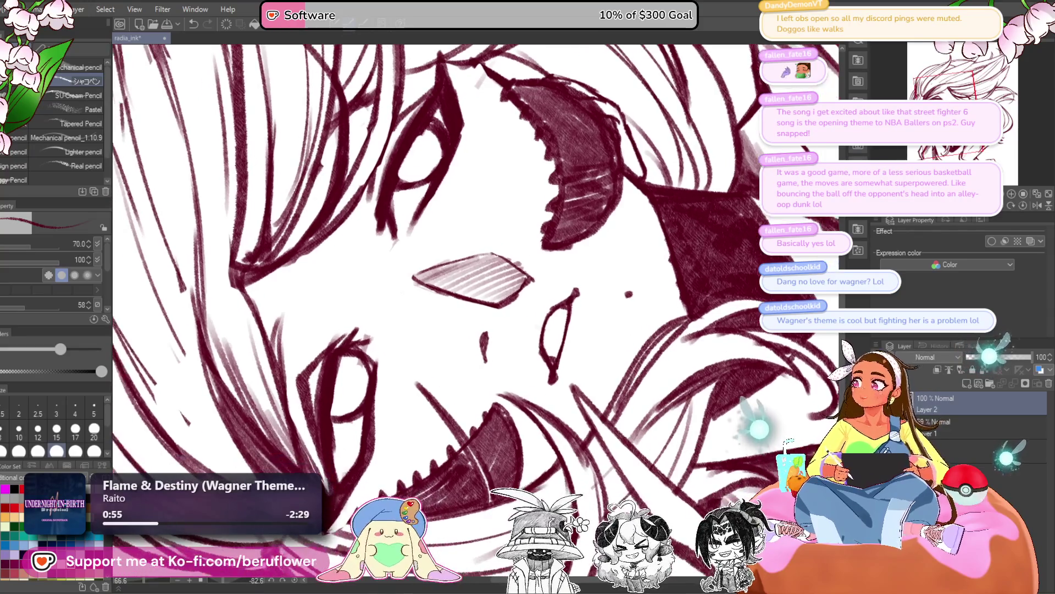
pyautogui.click(1021, 204)
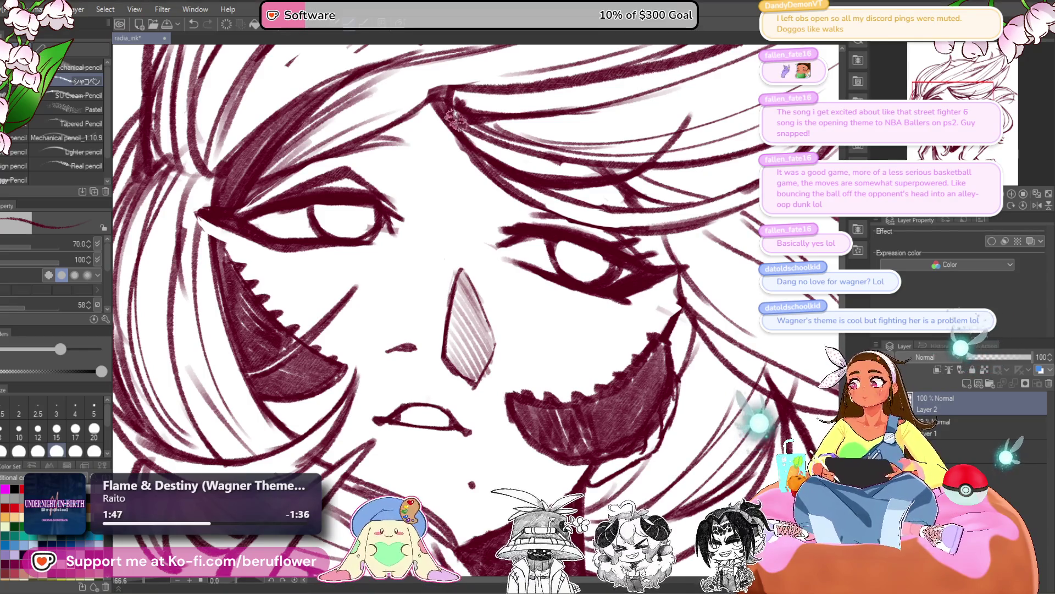
pyautogui.scroll(-1, 508, 55)
# Add new hair strands across the head, refilling an erased gap, then undo the last two
pyautogui.scroll(-1, 508, 55)
pyautogui.moveTo(509, 55); pyautogui.dragTo(471, 270)
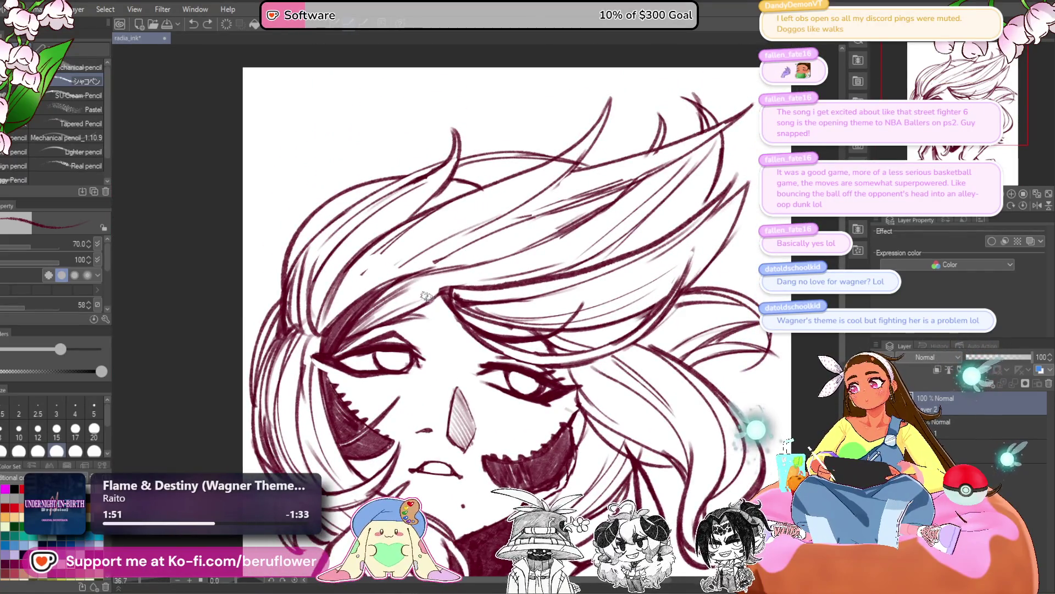
pyautogui.moveTo(427, 297)
pyautogui.mouseDown()
pyautogui.moveTo(495, 111)
pyautogui.moveTo(438, 296)
pyautogui.moveTo(470, 249)
pyautogui.moveTo(354, 347)
pyautogui.mouseUp()
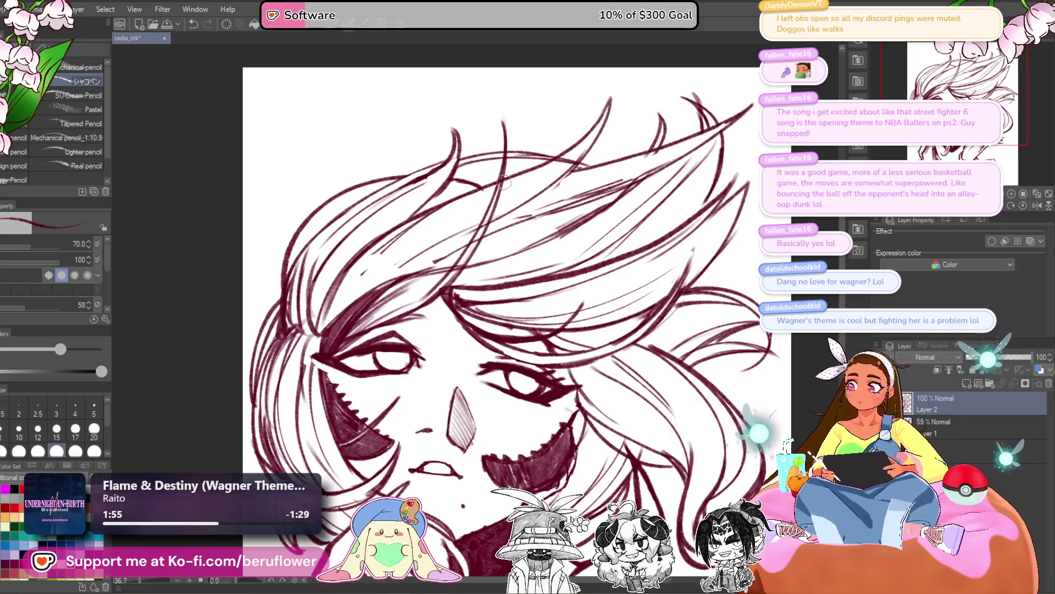
pyautogui.moveTo(497, 188); pyautogui.dragTo(435, 301)
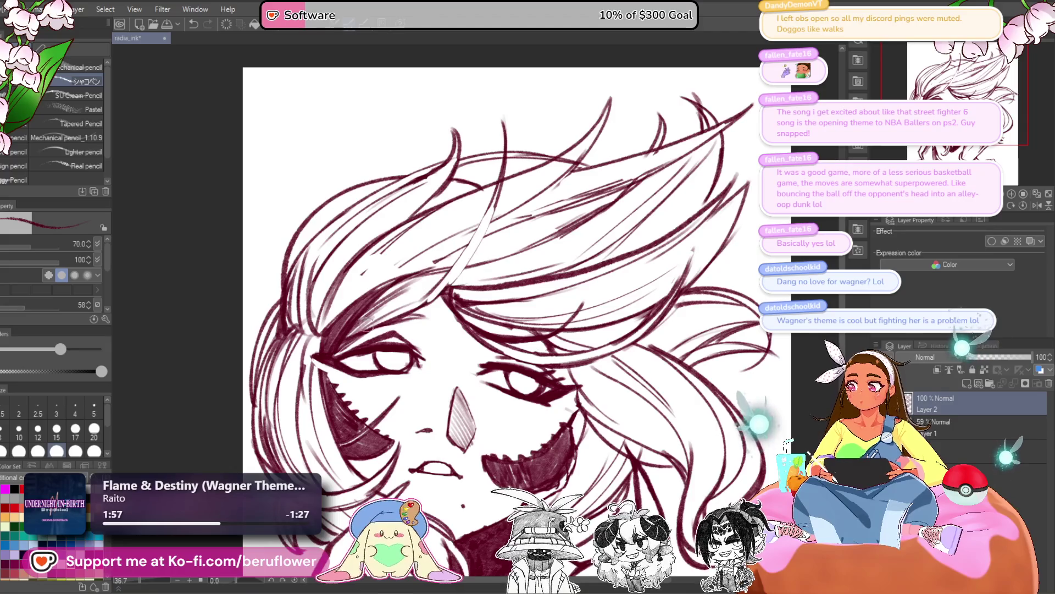
pyautogui.moveTo(465, 256); pyautogui.dragTo(407, 316)
pyautogui.moveTo(480, 231); pyautogui.dragTo(401, 313)
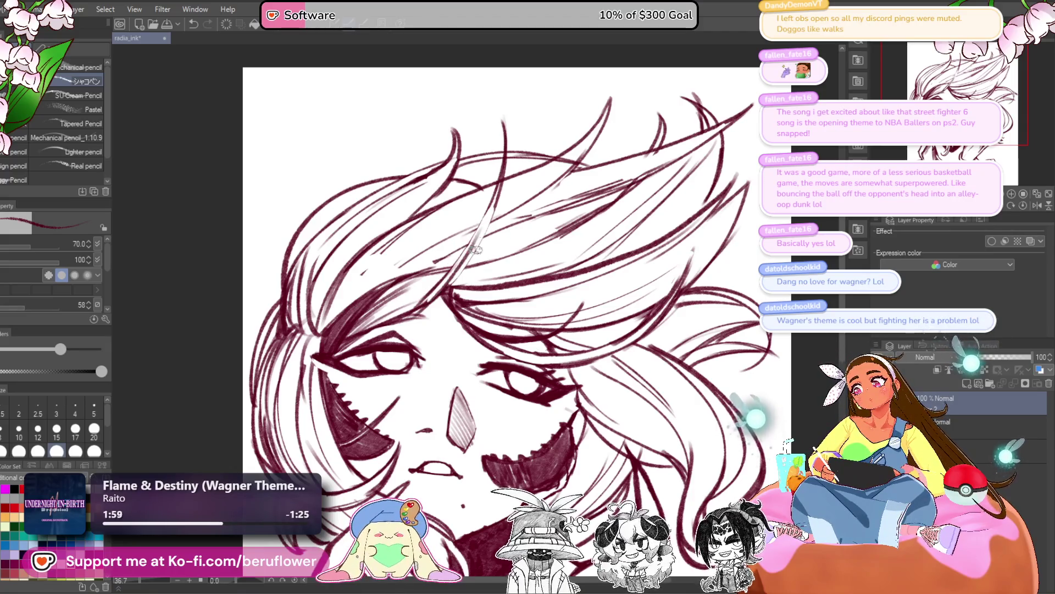
pyautogui.scroll(-2, 330, 417)
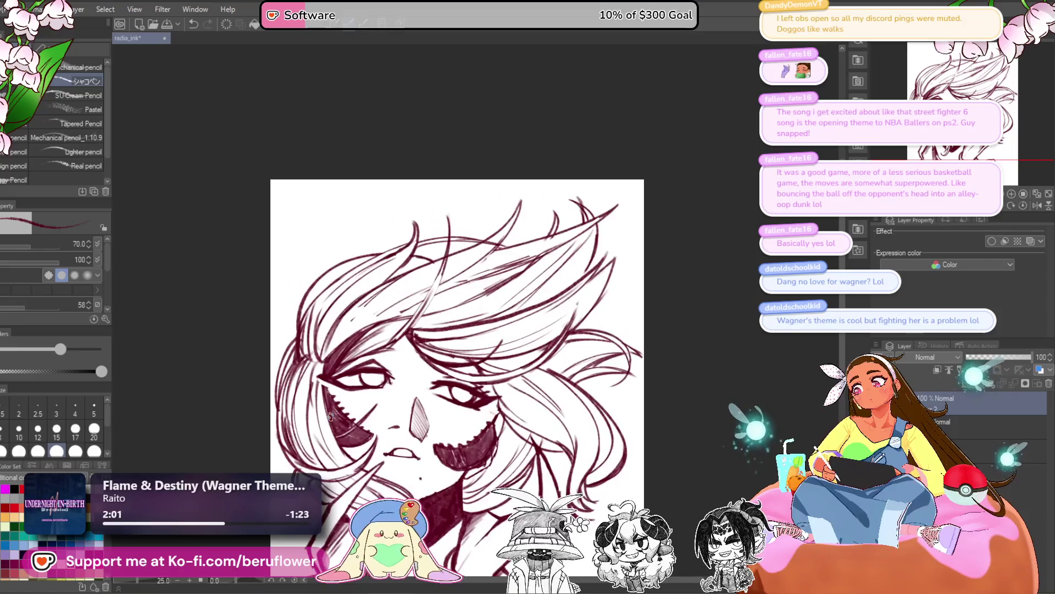
pyautogui.hotkey('ctrl', 'z')
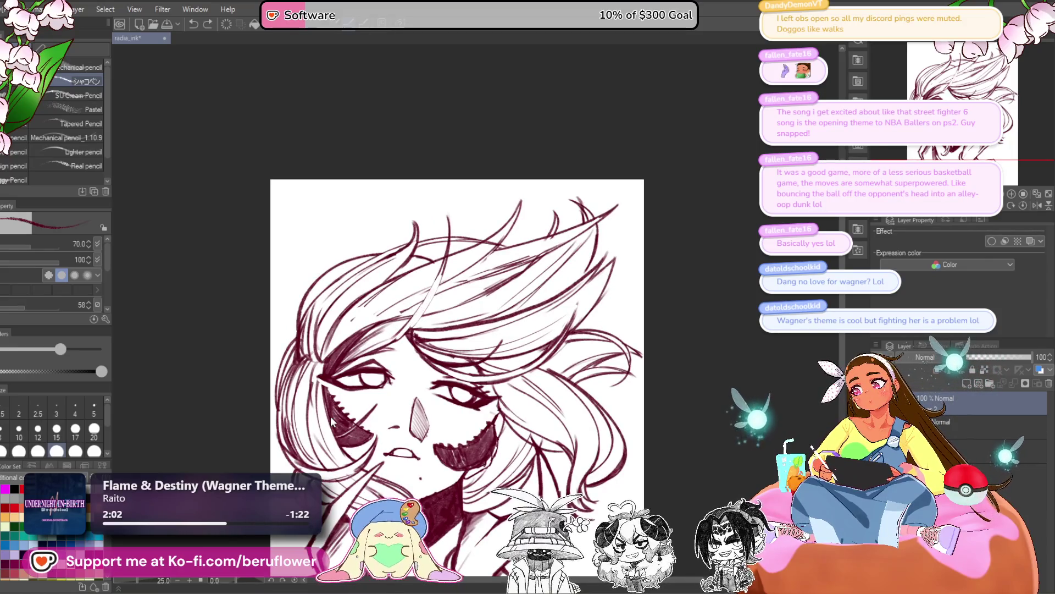
pyautogui.hotkey('ctrl', 'z')
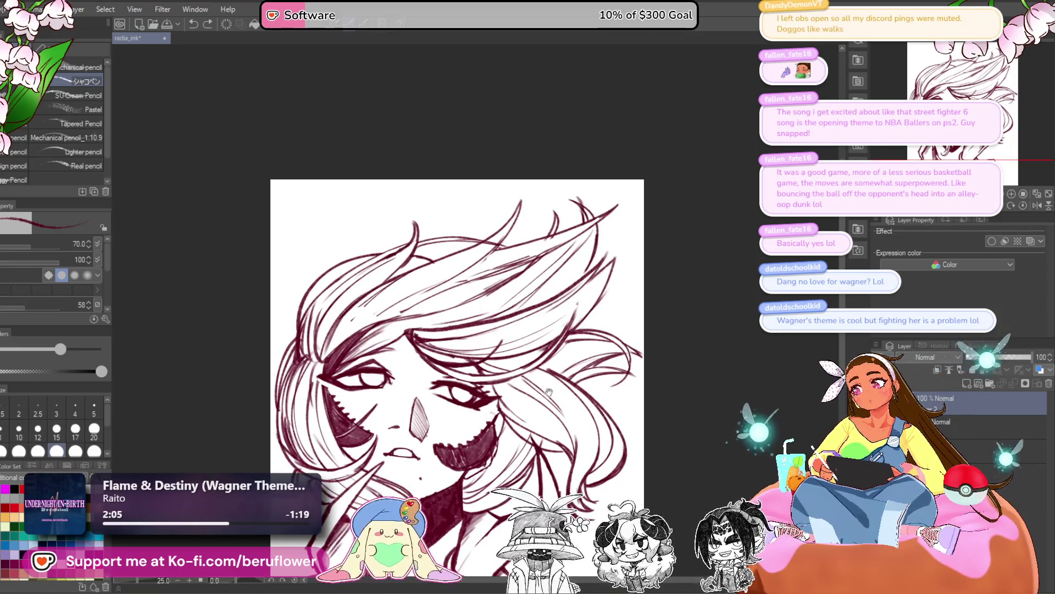
pyautogui.moveTo(331, 417); pyautogui.dragTo(384, 316)
pyautogui.scroll(2, 565, 256)
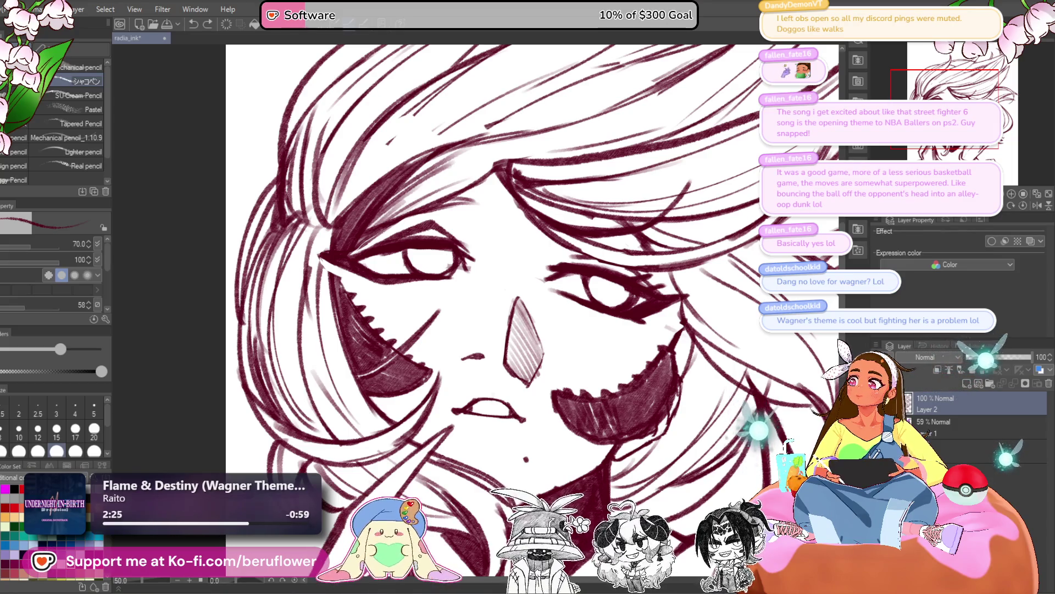
# Add lashes along the right eye's lower lid and thicken the upper-left lid outline
pyautogui.moveTo(608, 313)
pyautogui.mouseDown()
pyautogui.moveTo(602, 322)
pyautogui.moveTo(640, 322)
pyautogui.mouseUp()
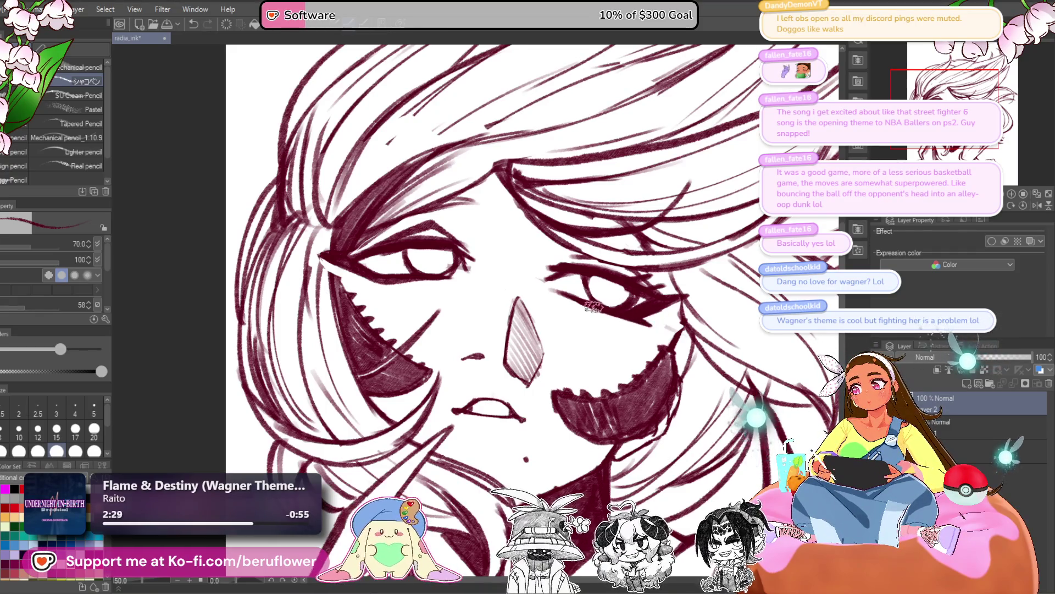
pyautogui.moveTo(544, 294)
pyautogui.mouseDown()
pyautogui.moveTo(509, 349)
pyautogui.moveTo(438, 372)
pyautogui.moveTo(431, 407)
pyautogui.moveTo(445, 383)
pyautogui.moveTo(412, 374)
pyautogui.moveTo(434, 343)
pyautogui.mouseUp()
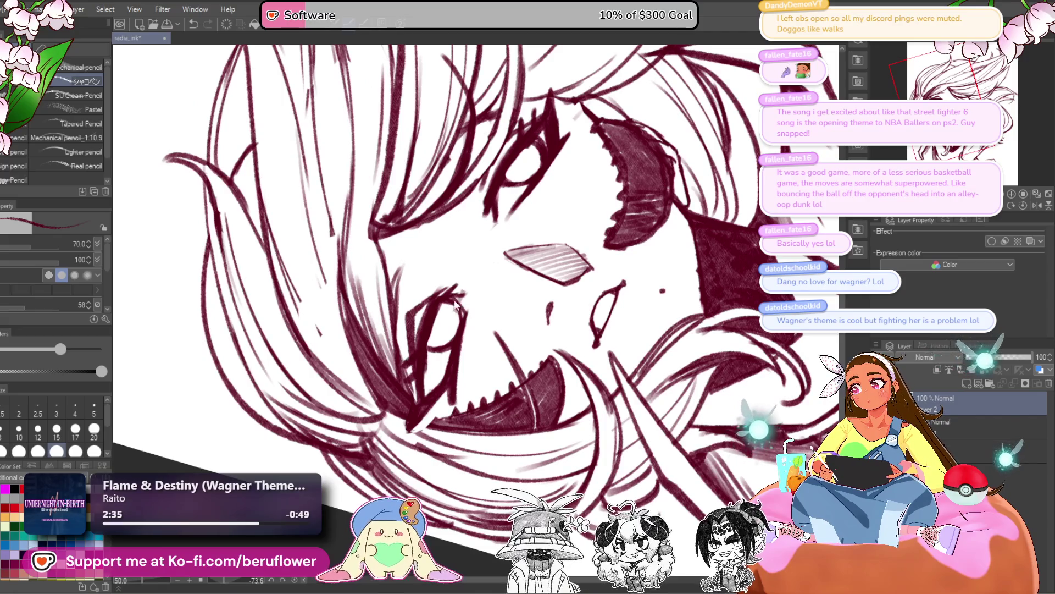
pyautogui.click(1023, 205)
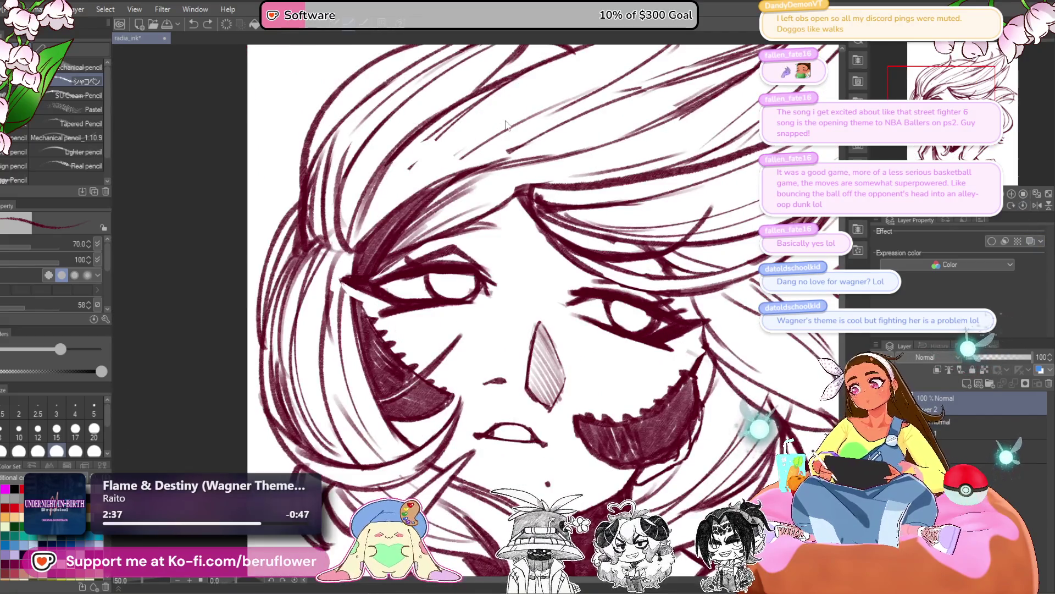
pyautogui.moveTo(422, 267)
pyautogui.mouseDown()
pyautogui.moveTo(415, 255)
pyautogui.moveTo(399, 270)
pyautogui.mouseUp()
pyautogui.scroll(-5, 400, 270)
pyautogui.scroll(3, 462, 494)
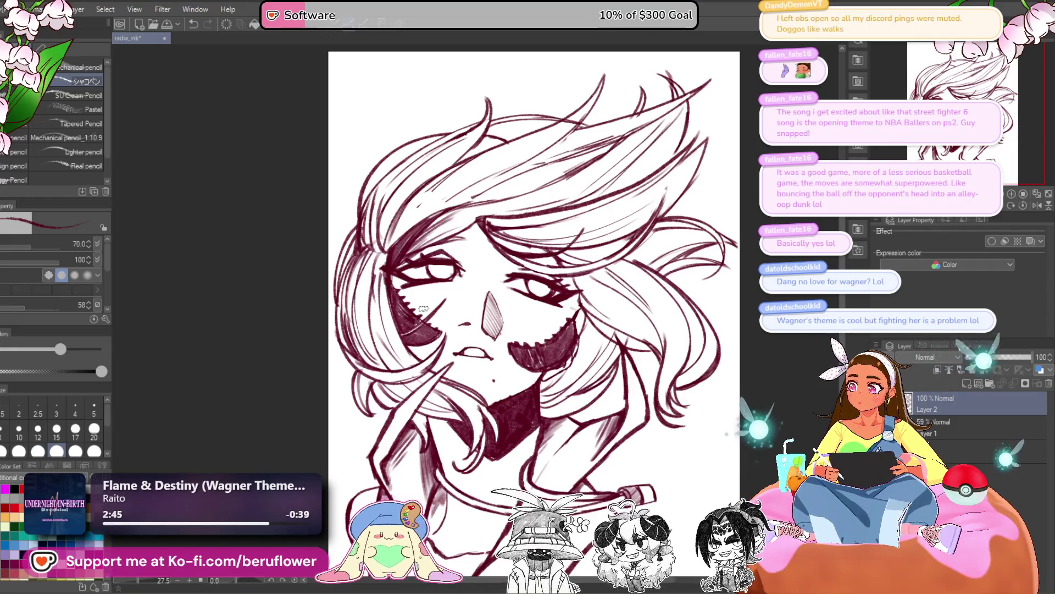
# Erase stray lines near the hair and lighten faint lines along the forehead
pyautogui.moveTo(426, 219); pyautogui.dragTo(398, 249)
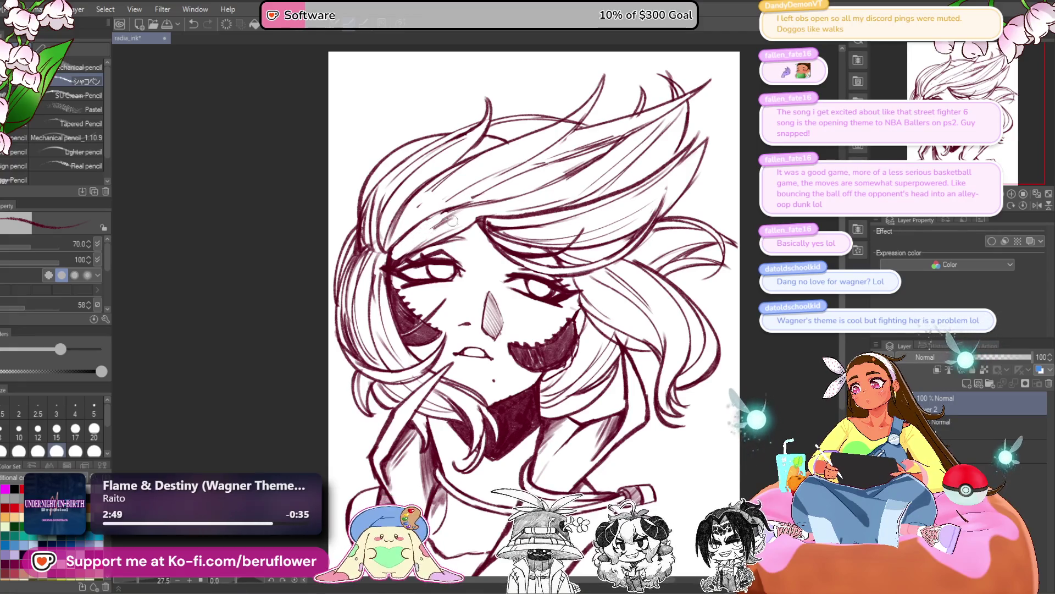
pyautogui.moveTo(452, 221); pyautogui.dragTo(470, 218)
pyautogui.scroll(3, 405, 212)
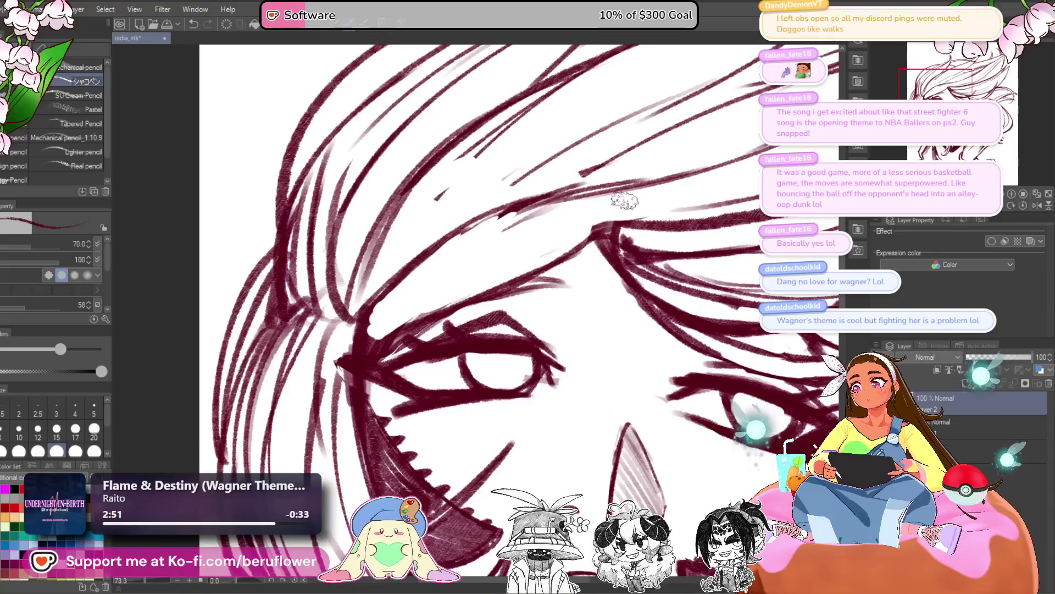
pyautogui.scroll(2, 625, 201)
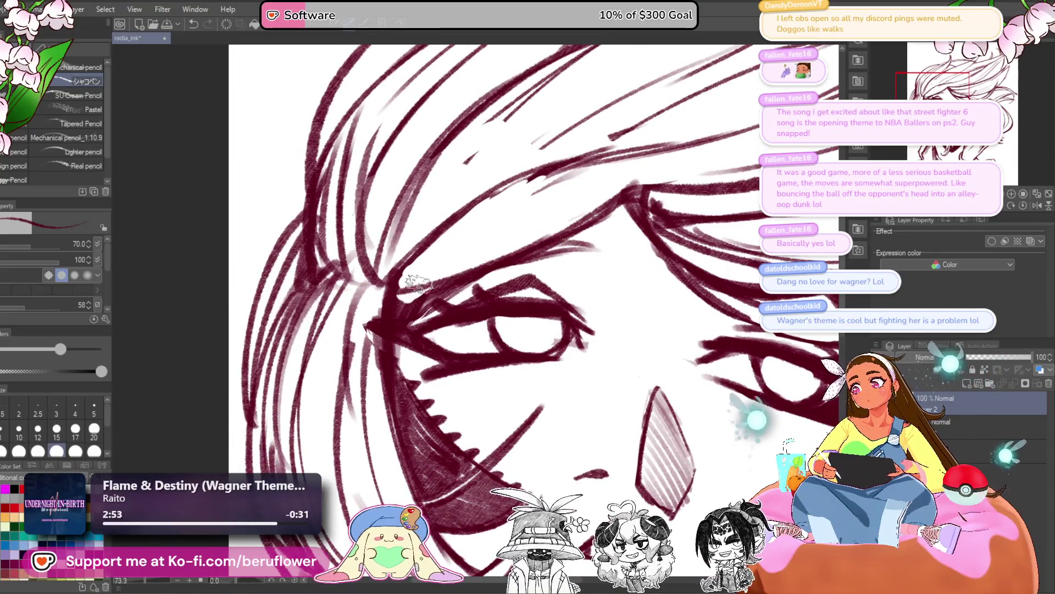
pyautogui.scroll(-3, 398, 309)
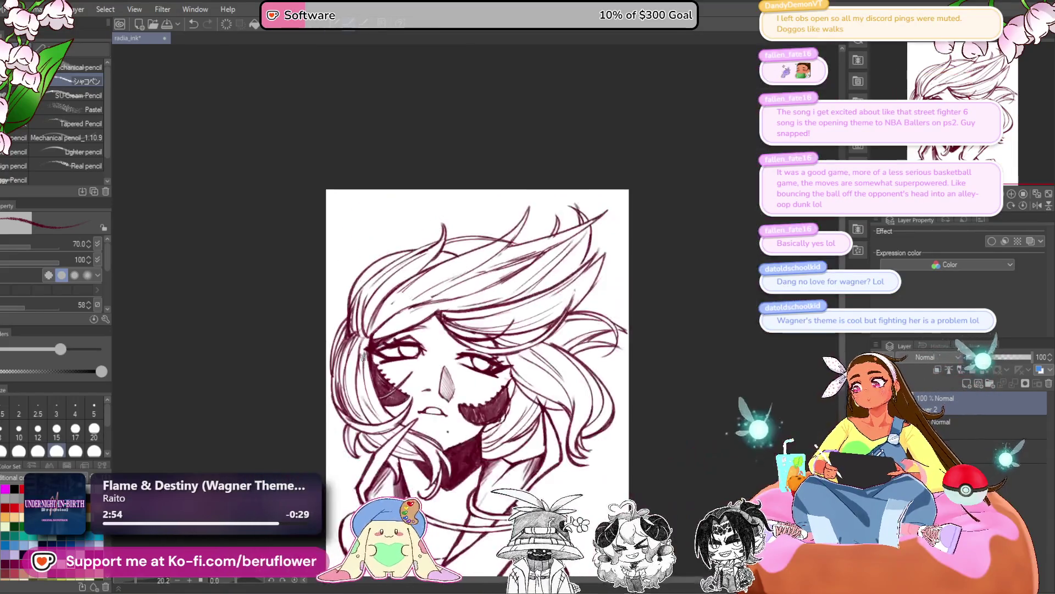
pyautogui.scroll(3, 425, 312)
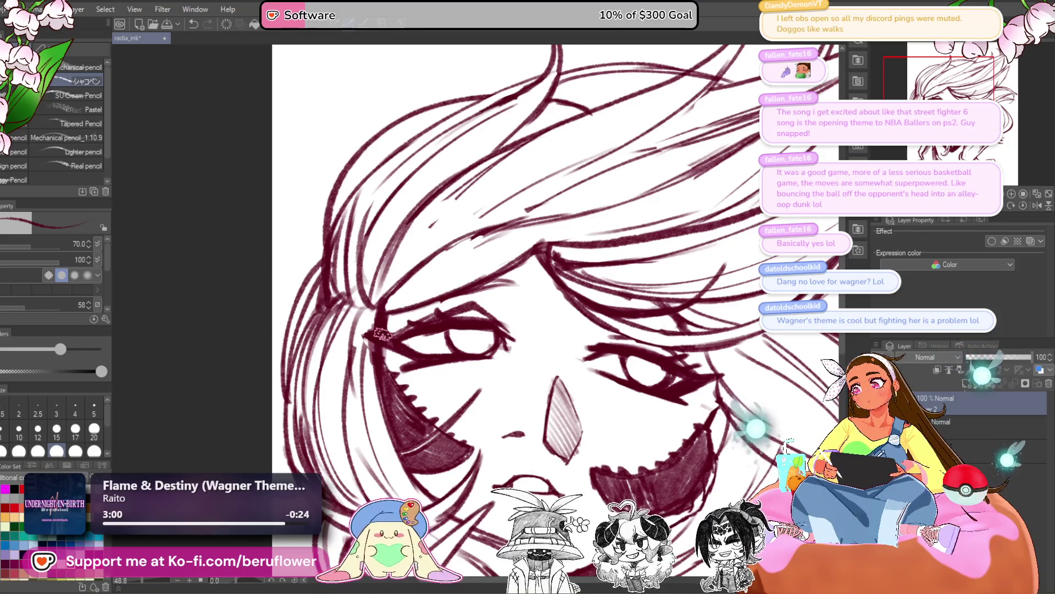
pyautogui.scroll(-3, 411, 322)
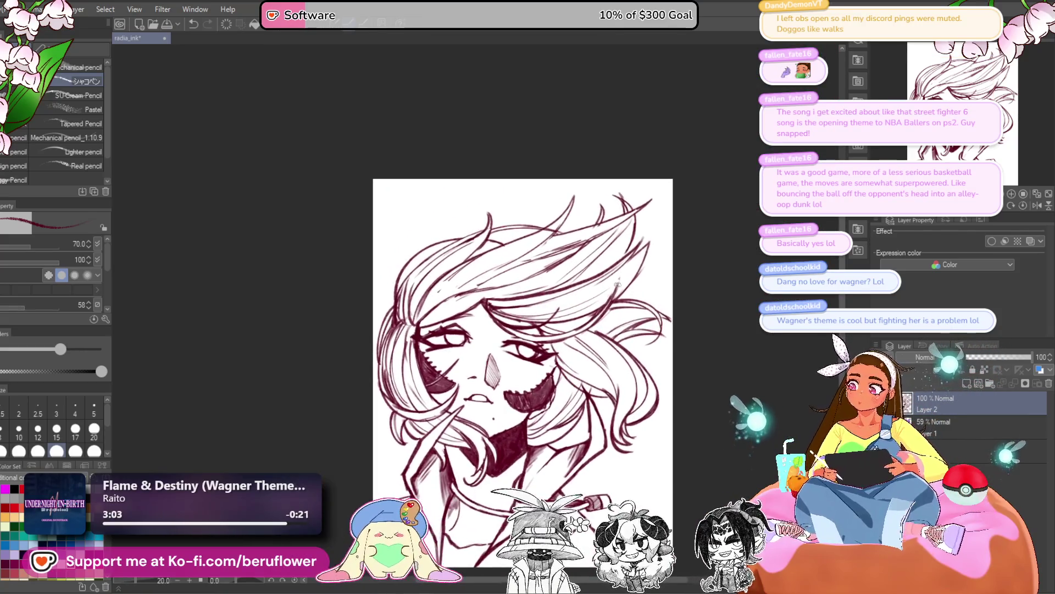
pyautogui.scroll(3, 488, 288)
# Draw sweeping strands across the hair, undoing and redrawing the ones that look wrong
pyautogui.moveTo(429, 279); pyautogui.dragTo(523, 274)
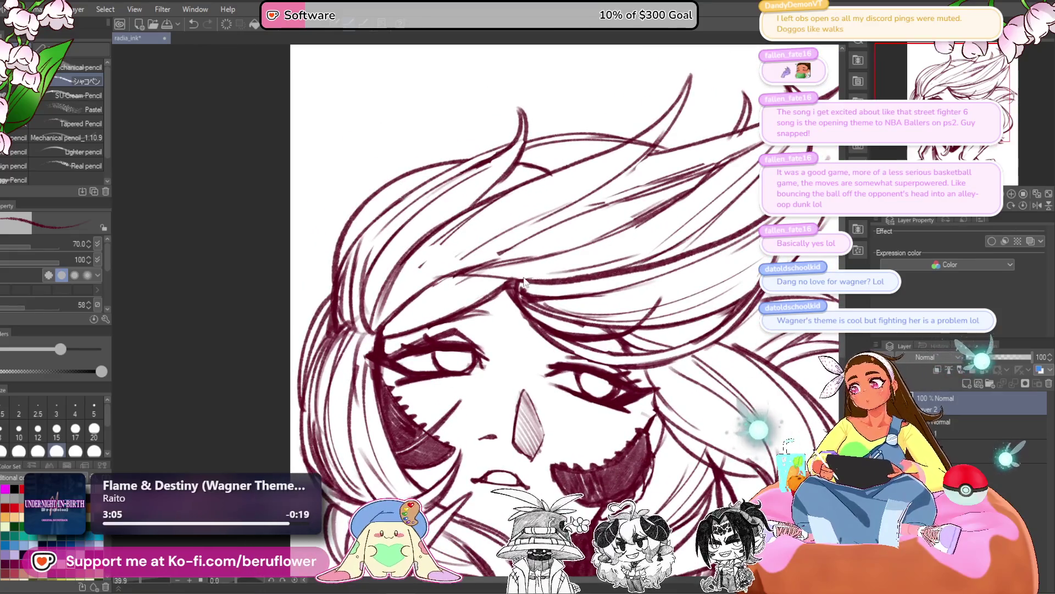
pyautogui.hotkey('ctrl', 'z')
pyautogui.moveTo(585, 269); pyautogui.dragTo(384, 310)
pyautogui.hotkey('ctrl', 'z')
pyautogui.moveTo(572, 275); pyautogui.dragTo(372, 319)
pyautogui.moveTo(511, 278)
pyautogui.mouseDown()
pyautogui.moveTo(418, 292)
pyautogui.moveTo(632, 254)
pyautogui.mouseUp()
pyautogui.hotkey('ctrl', 'z')
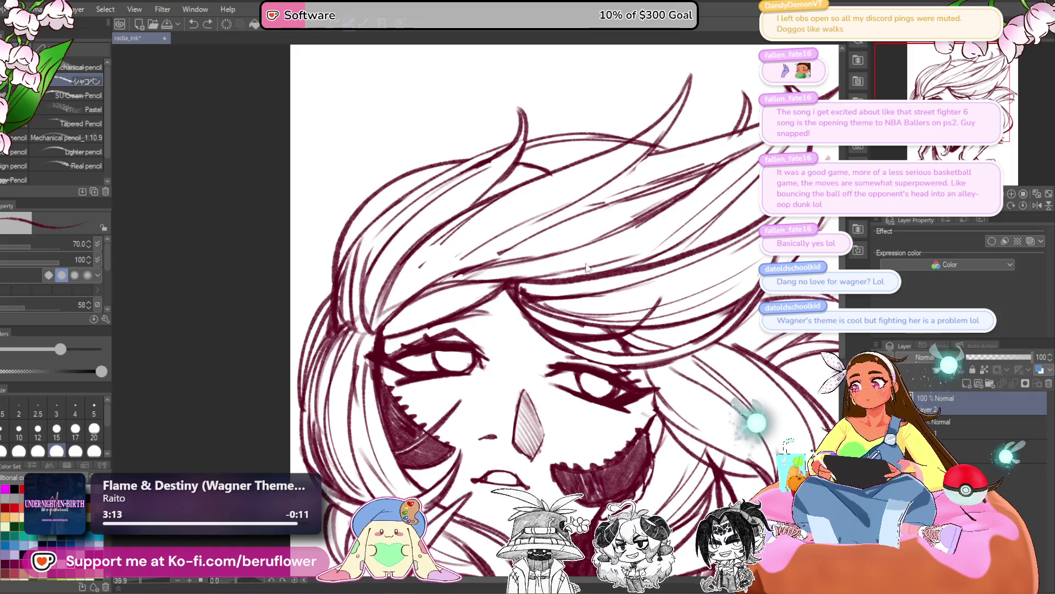
pyautogui.moveTo(488, 276); pyautogui.dragTo(643, 231)
pyautogui.moveTo(602, 259); pyautogui.dragTo(492, 277)
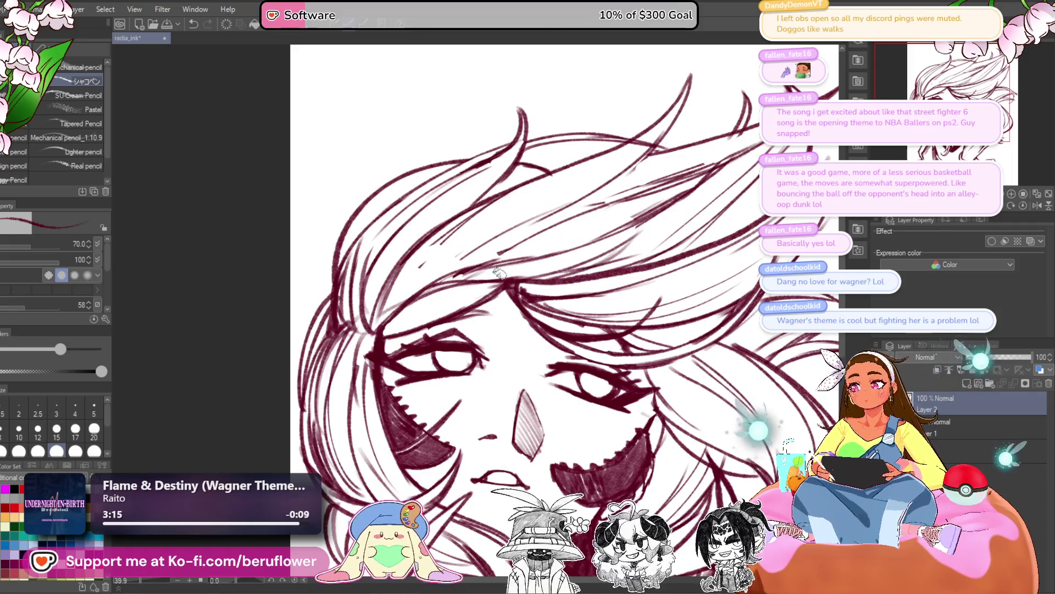
# Zoom out to review the whole drawing and open a scale/rotate transform on the layer
pyautogui.hotkey('ctrl', '-')
pyautogui.hotkey('ctrl', '-')
pyautogui.hotkey('ctrl', '-')
pyautogui.hotkey('ctrl', '+')
pyautogui.hotkey('ctrl', '+')
pyautogui.hotkey('ctrl', '+')
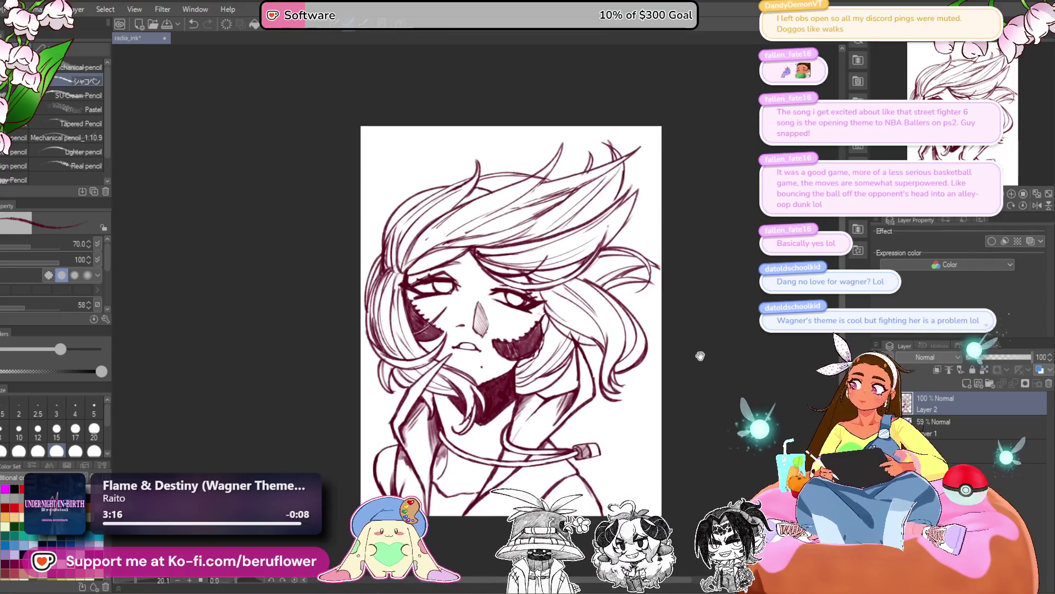
pyautogui.moveTo(650, 375); pyautogui.dragTo(658, 378)
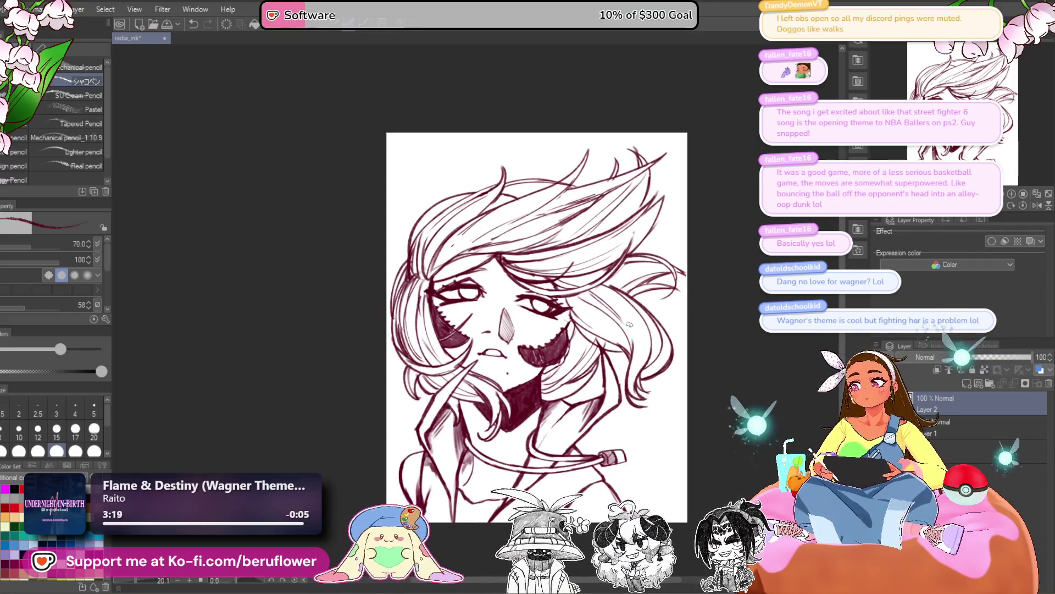
pyautogui.moveTo(629, 323); pyautogui.dragTo(608, 305)
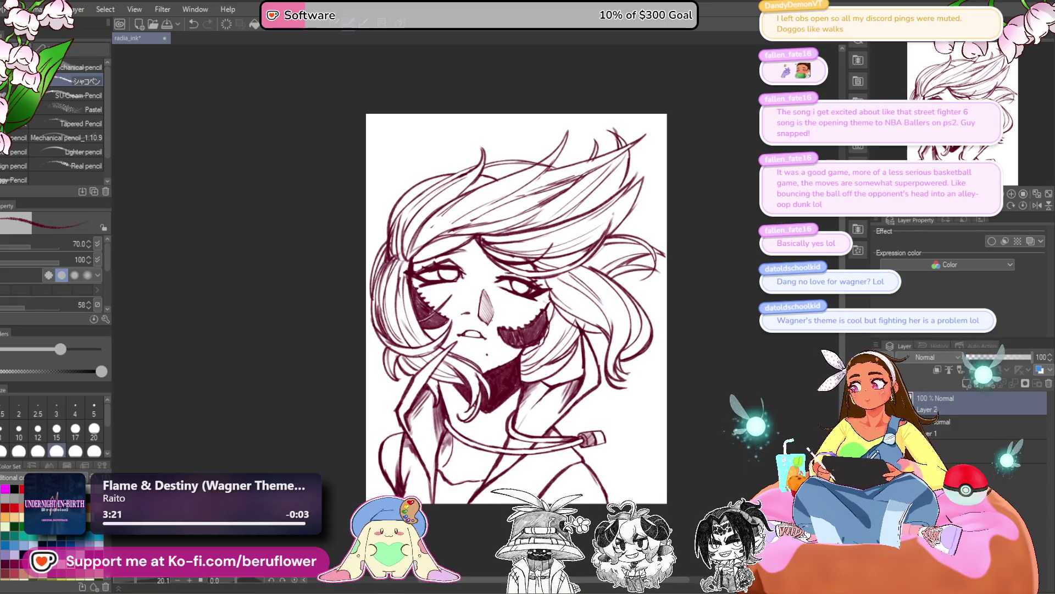
pyautogui.hotkey('ctrl', 't')
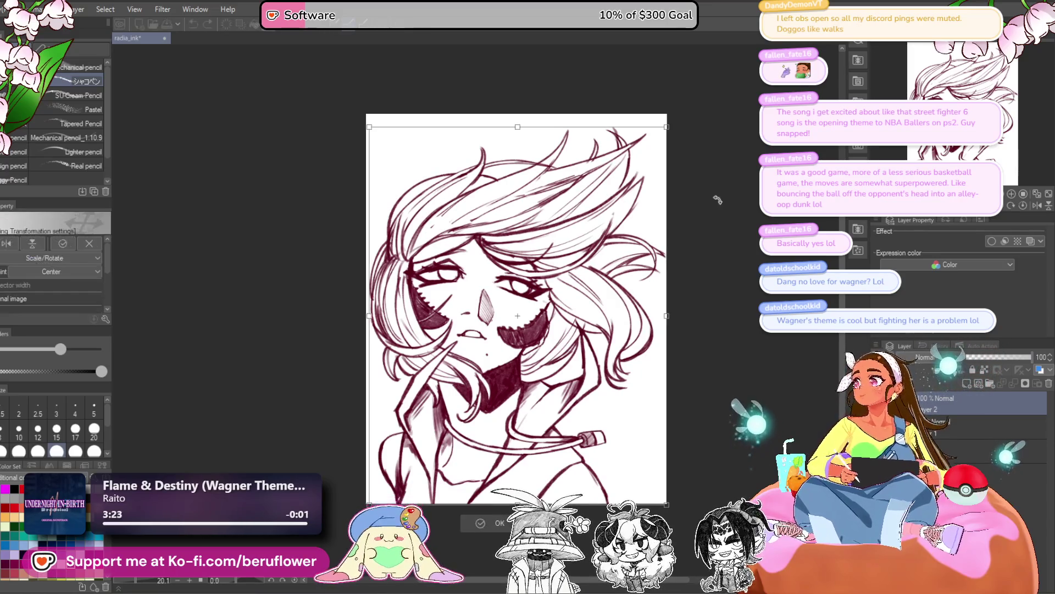
# Scale the whole drawing down slightly from the top-right corner and commit it
pyautogui.moveTo(669, 121); pyautogui.dragTo(661, 134)
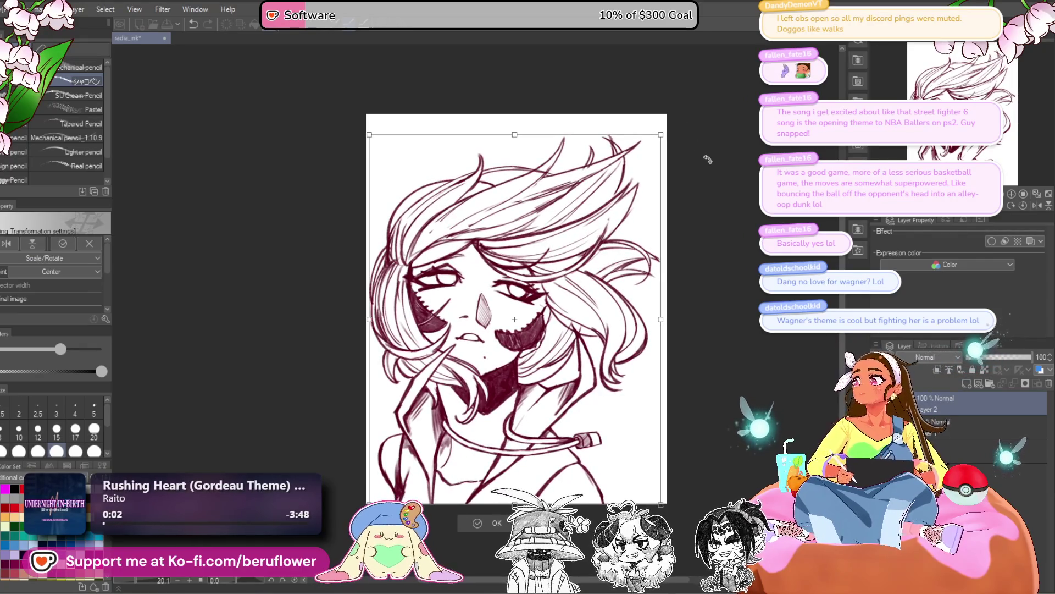
pyautogui.press('Return')
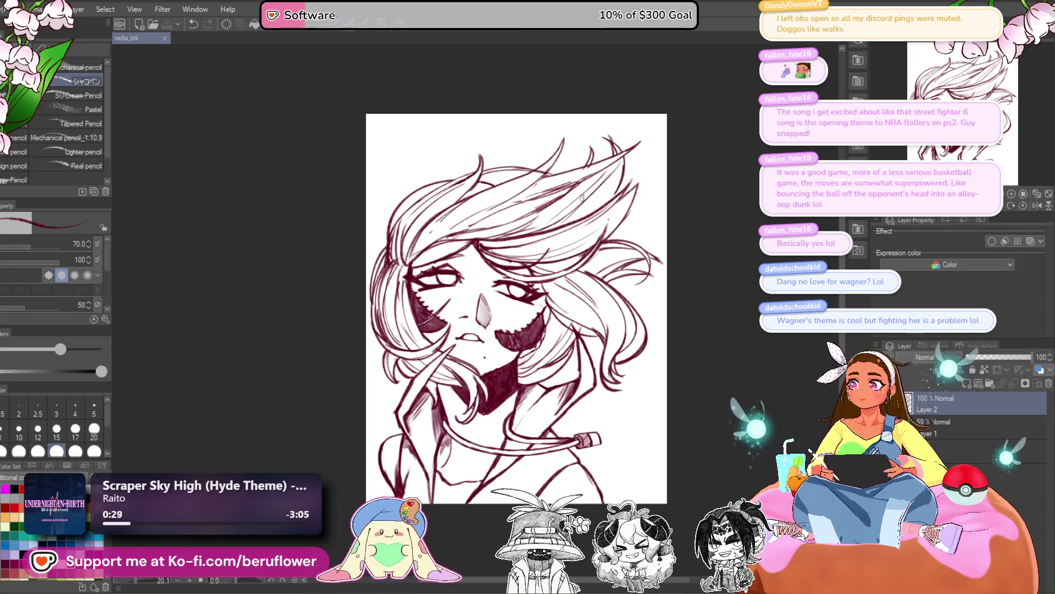
# Zoom in on the collar cable, extend the shirt line and undo the lighter extra stroke
pyautogui.scroll(-2, 582, 198)
pyautogui.scroll(2, 582, 198)
pyautogui.scroll(-1, 578, 182)
pyautogui.scroll(2, 582, 219)
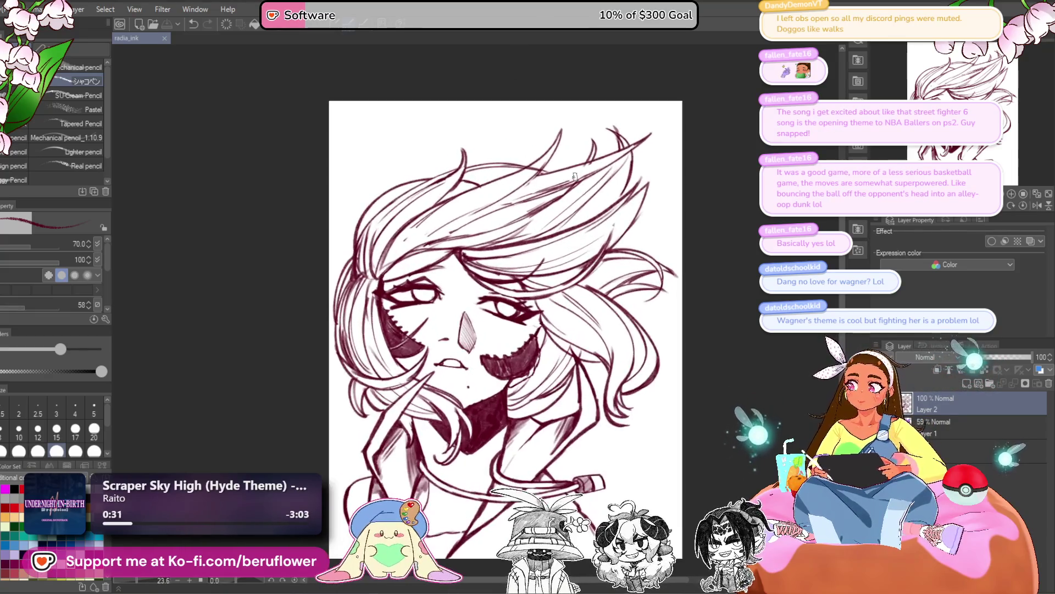
pyautogui.moveTo(581, 222)
pyautogui.mouseDown()
pyautogui.moveTo(573, 230)
pyautogui.moveTo(518, 181)
pyautogui.moveTo(529, 222)
pyautogui.moveTo(521, 295)
pyautogui.mouseUp()
pyautogui.scroll(-1, 518, 181)
pyautogui.scroll(1, 520, 295)
pyautogui.moveTo(613, 513)
pyautogui.mouseDown()
pyautogui.moveTo(617, 431)
pyautogui.moveTo(587, 404)
pyautogui.mouseUp()
pyautogui.scroll(3, 550, 362)
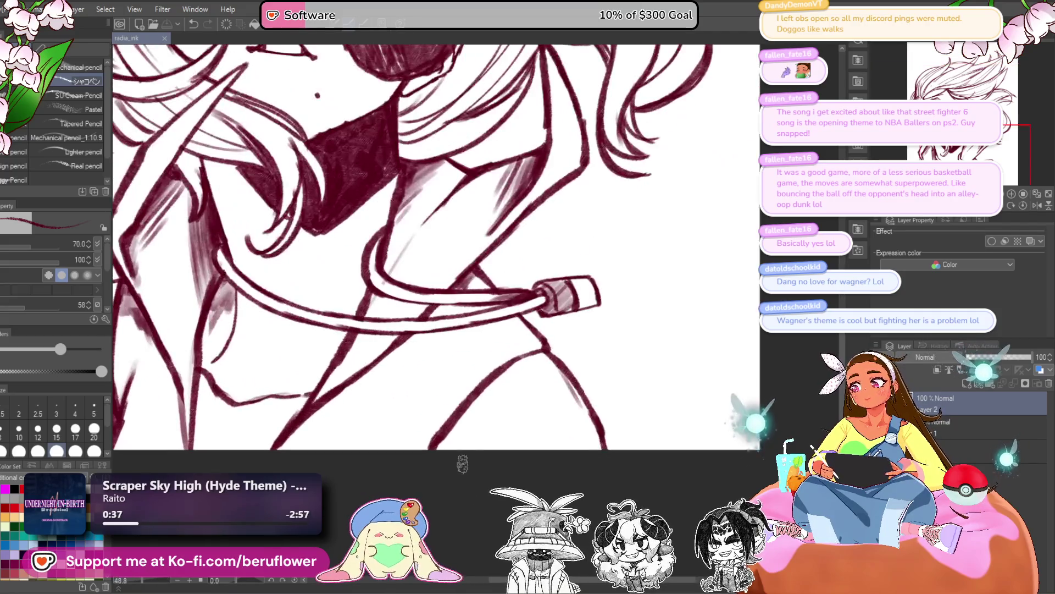
pyautogui.moveTo(549, 363)
pyautogui.mouseDown()
pyautogui.moveTo(538, 350)
pyautogui.moveTo(577, 407)
pyautogui.moveTo(584, 440)
pyautogui.mouseUp()
pyautogui.hotkey('ctrl', 'z')
pyautogui.hotkey('ctrl', 'z')
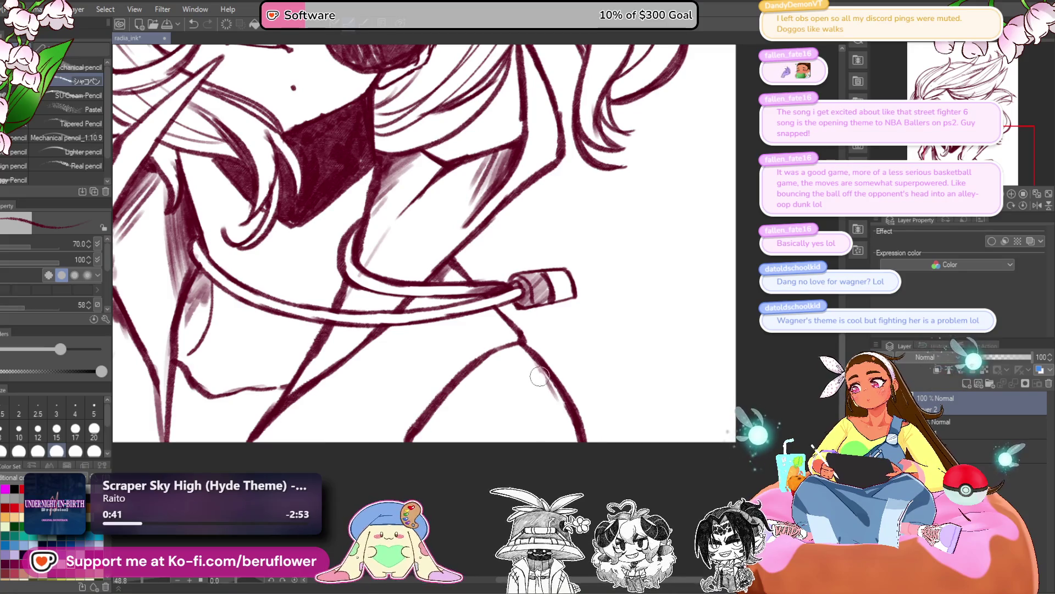
# Mirror the canvas horizontally and zoom in on the face to check the drawing
pyautogui.moveTo(547, 392); pyautogui.dragTo(634, 405)
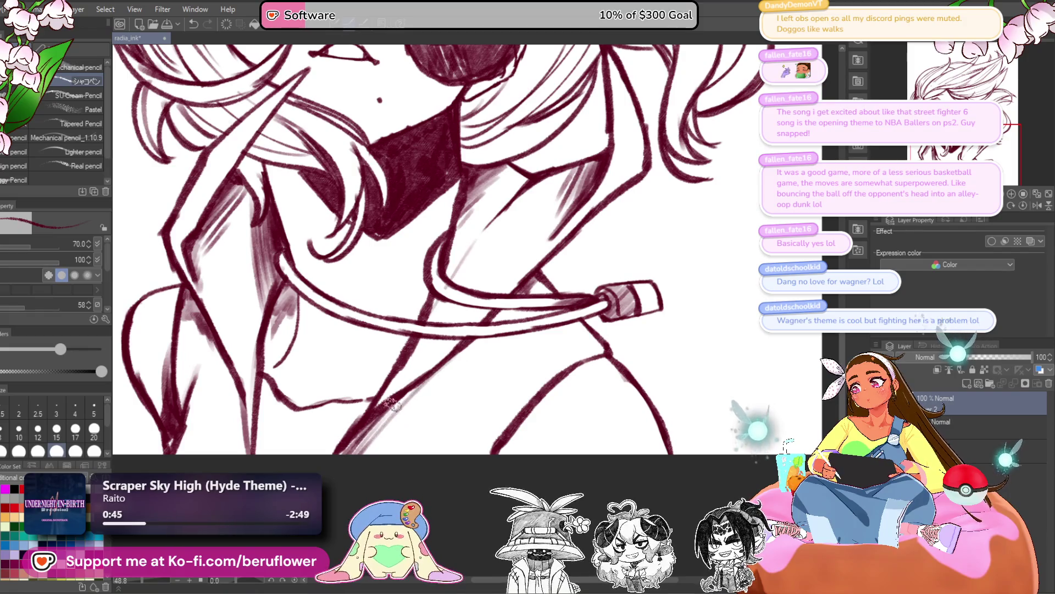
pyautogui.scroll(-2, 426, 375)
pyautogui.scroll(-4, 665, 420)
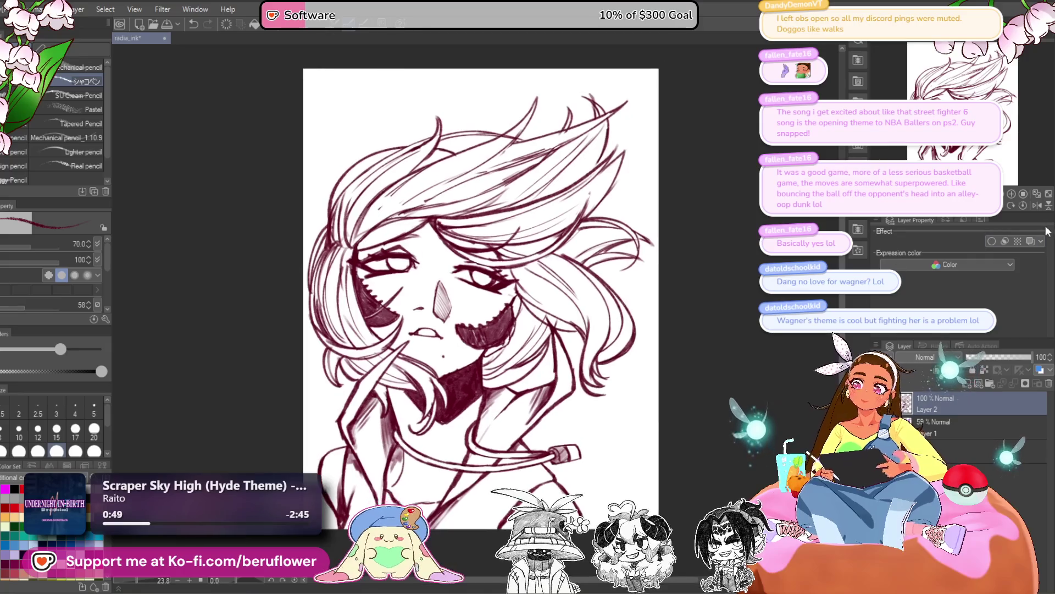
pyautogui.press('h')
pyautogui.scroll(1, 512, 305)
pyautogui.scroll(5, 512, 305)
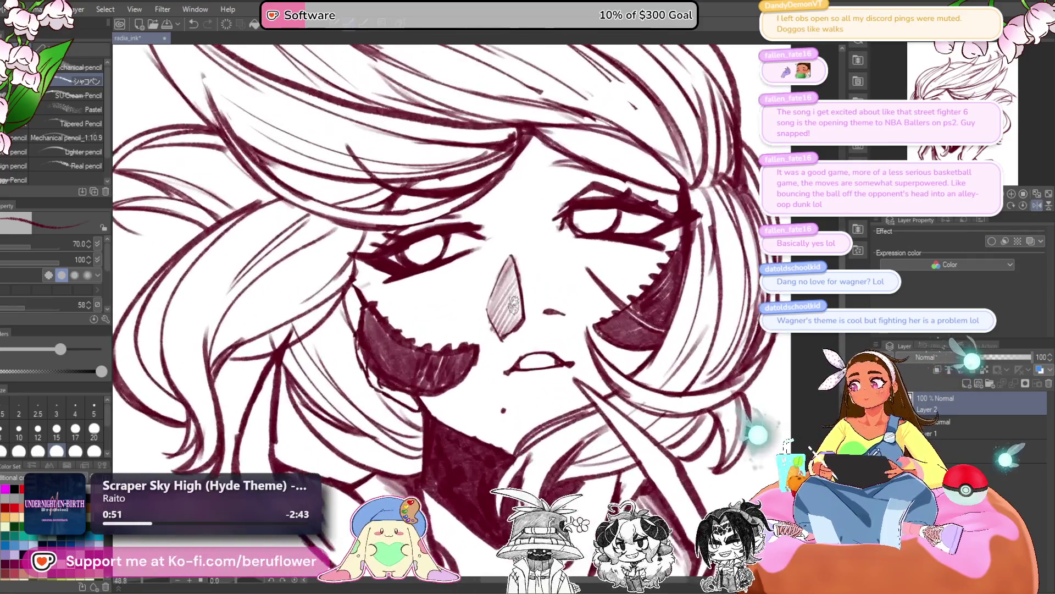
pyautogui.moveTo(336, 264); pyautogui.dragTo(330, 257)
# Lasso-select the eye above the stitched cheek patch
pyautogui.press('m')
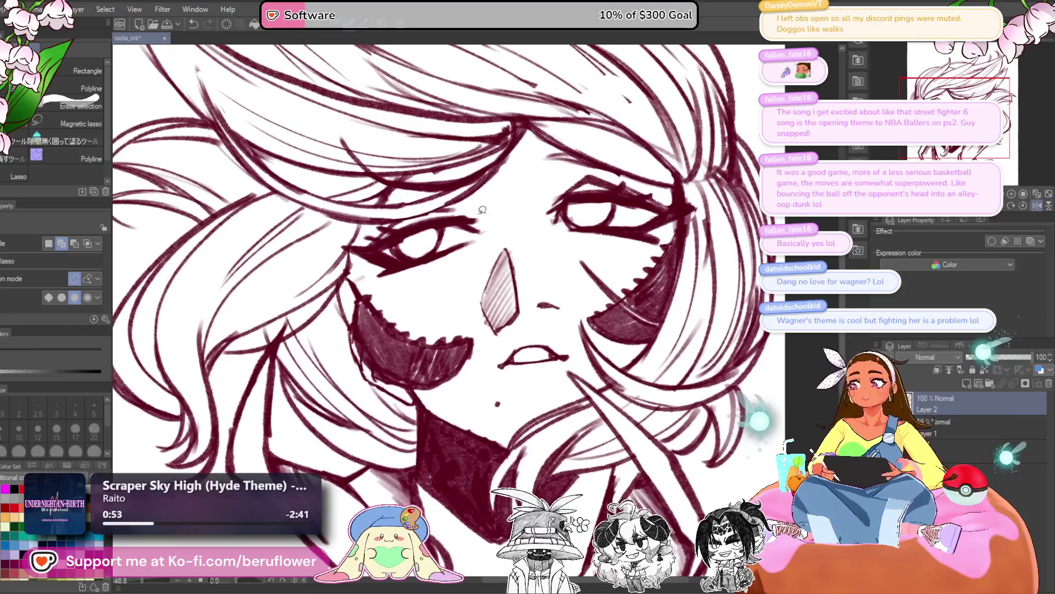
pyautogui.moveTo(397, 285); pyautogui.dragTo(355, 252)
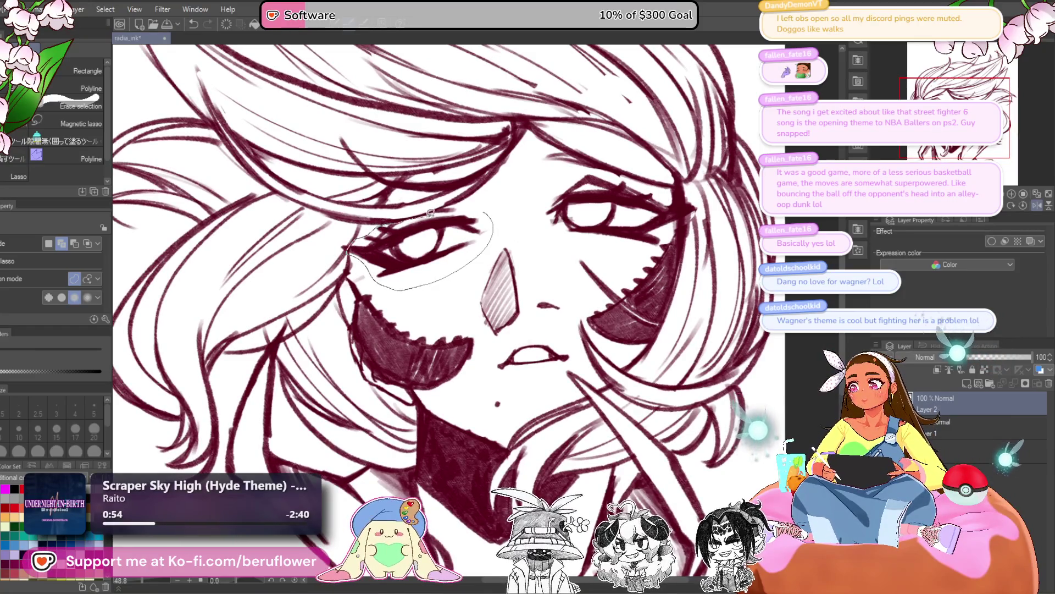
pyautogui.moveTo(432, 214); pyautogui.dragTo(473, 209)
# Shrink the selected eye slightly, nudge it up a few pixels, confirm, and deselect
pyautogui.hotkey('ctrl', 't')
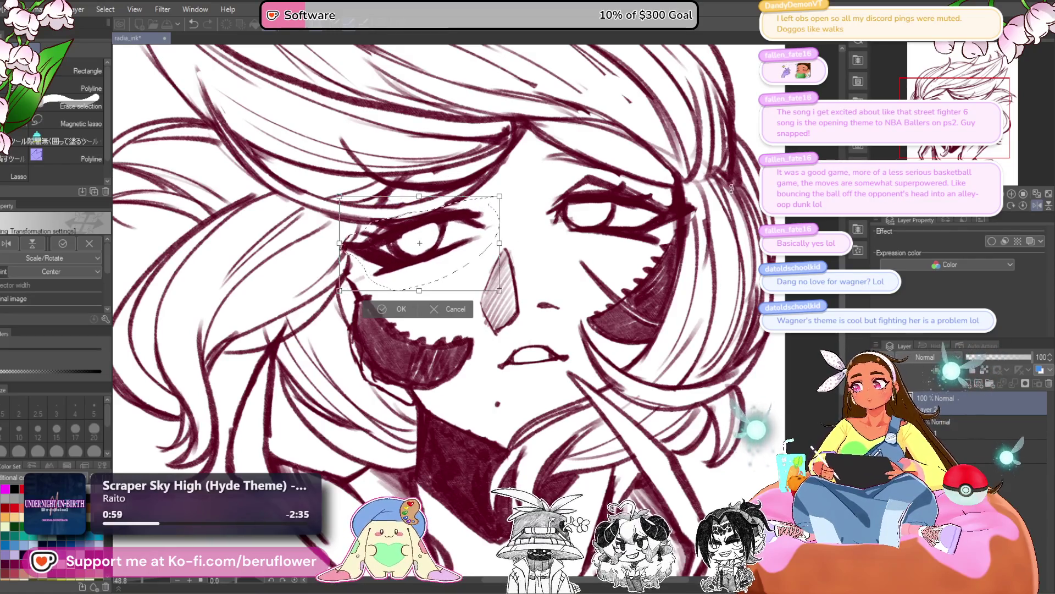
pyautogui.moveTo(499, 243); pyautogui.dragTo(493, 247)
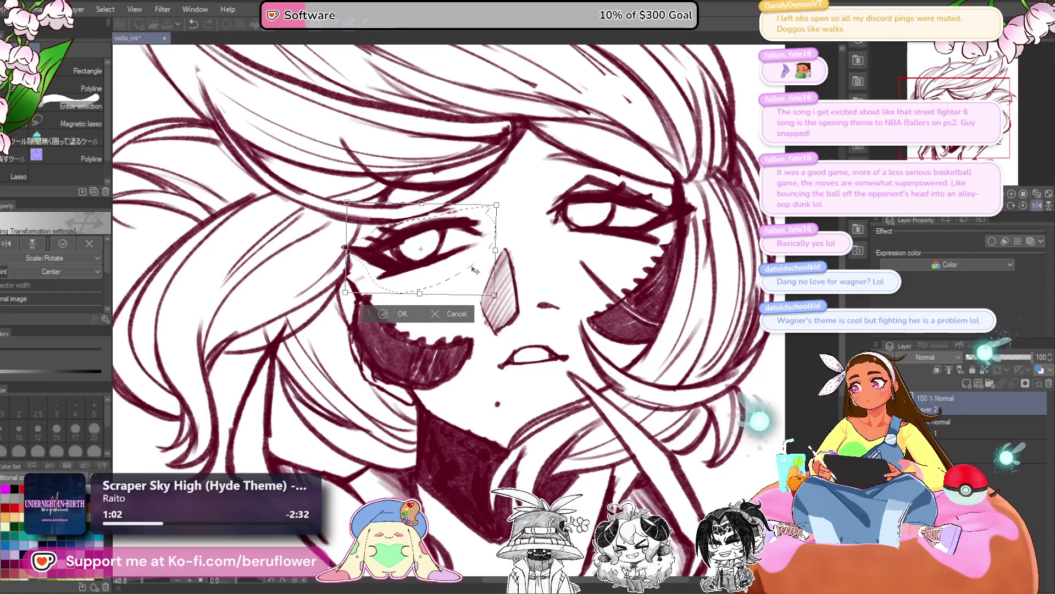
pyautogui.moveTo(475, 270); pyautogui.dragTo(474, 266)
pyautogui.press('Up')
pyautogui.press('Up')
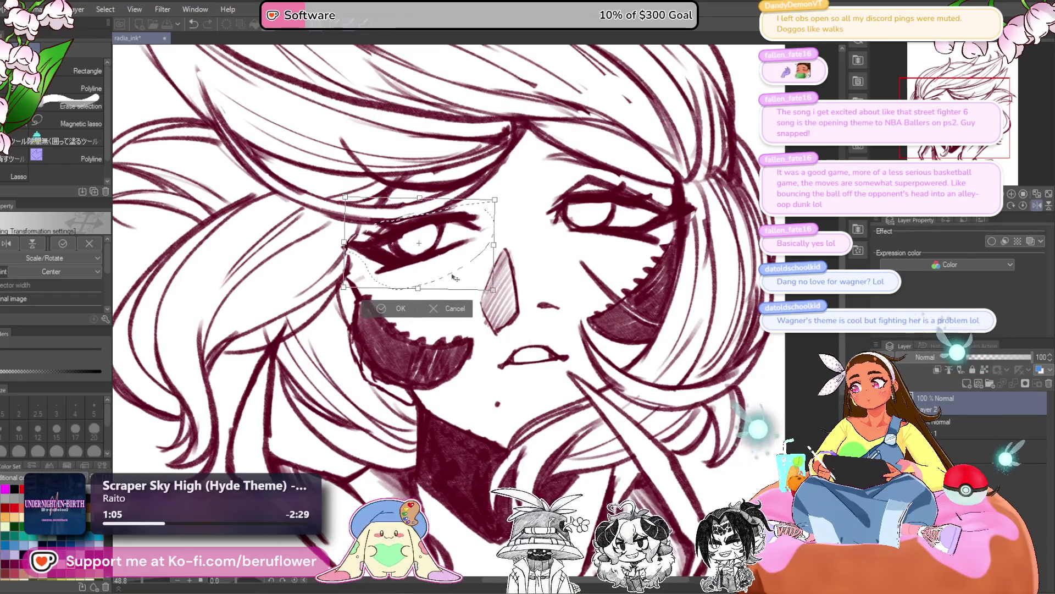
pyautogui.press('Return')
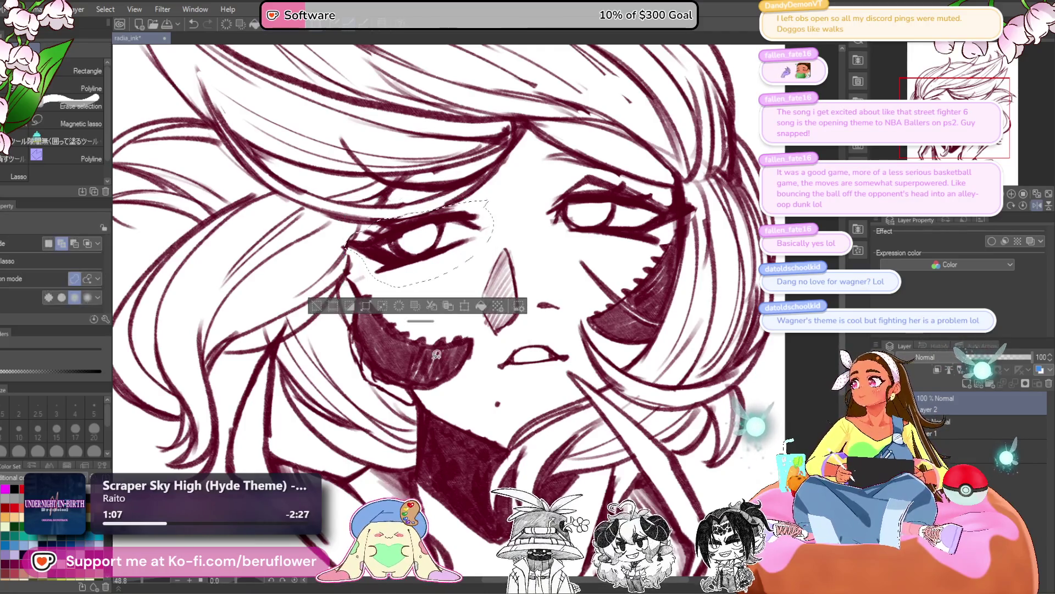
pyautogui.hotkey('ctrl', 'd')
pyautogui.moveTo(436, 354); pyautogui.dragTo(653, 409)
pyautogui.hotkey('ctrl', '-')
pyautogui.hotkey('ctrl', '-')
pyautogui.hotkey('ctrl', '-')
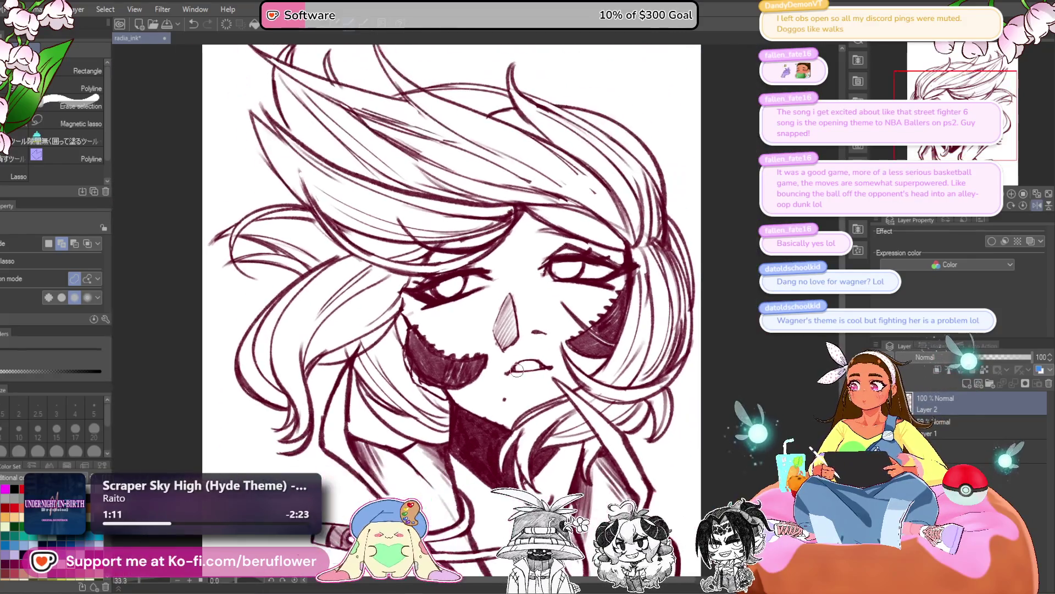
pyautogui.scroll(3, 516, 370)
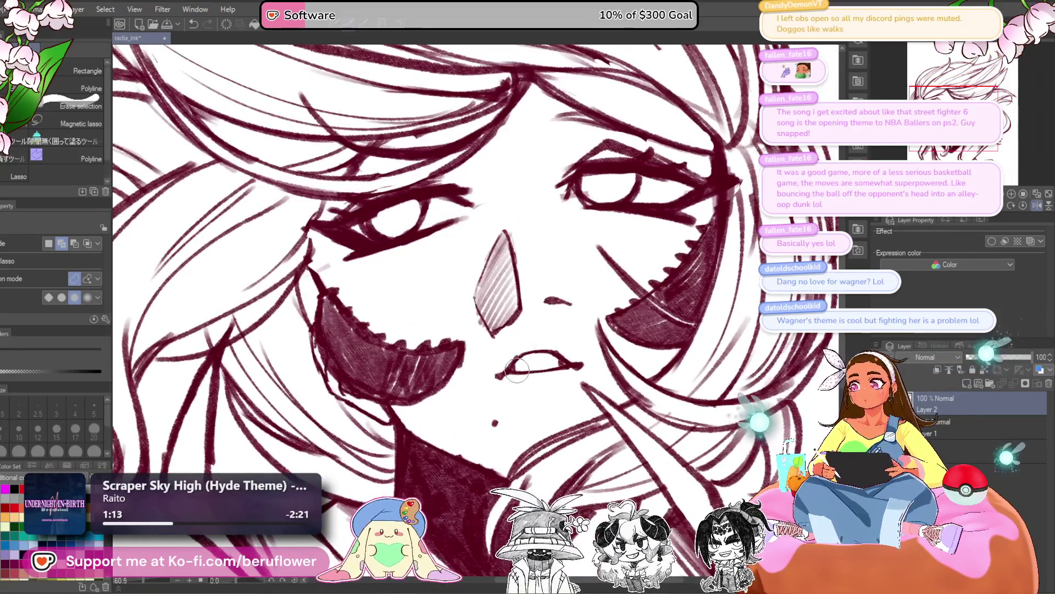
# With the pencil, darken the left eye's lower eyelid and add strokes at its outer corner
pyautogui.press('p')
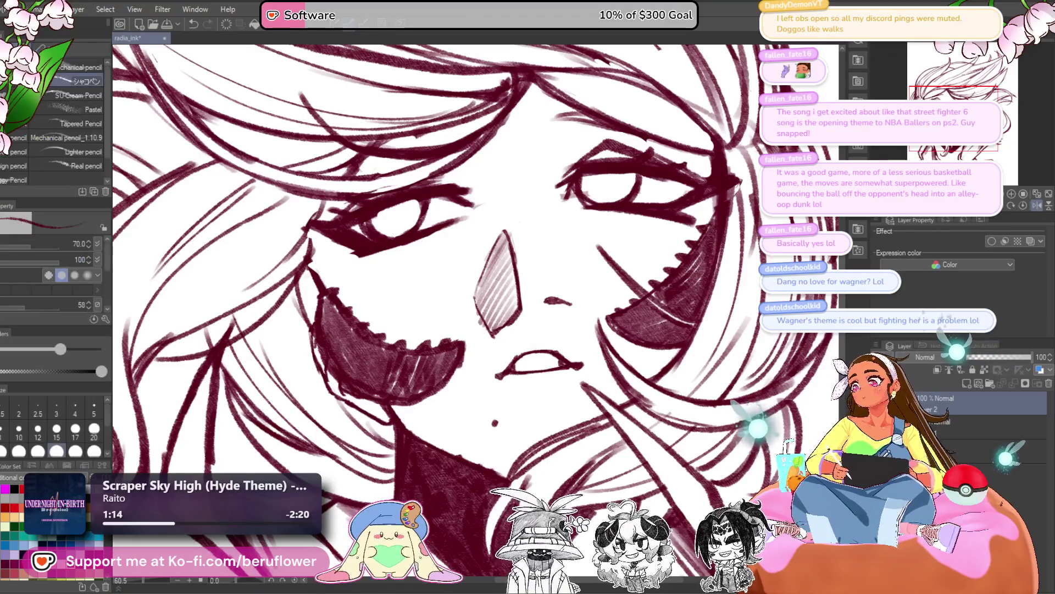
pyautogui.moveTo(349, 255); pyautogui.dragTo(374, 267)
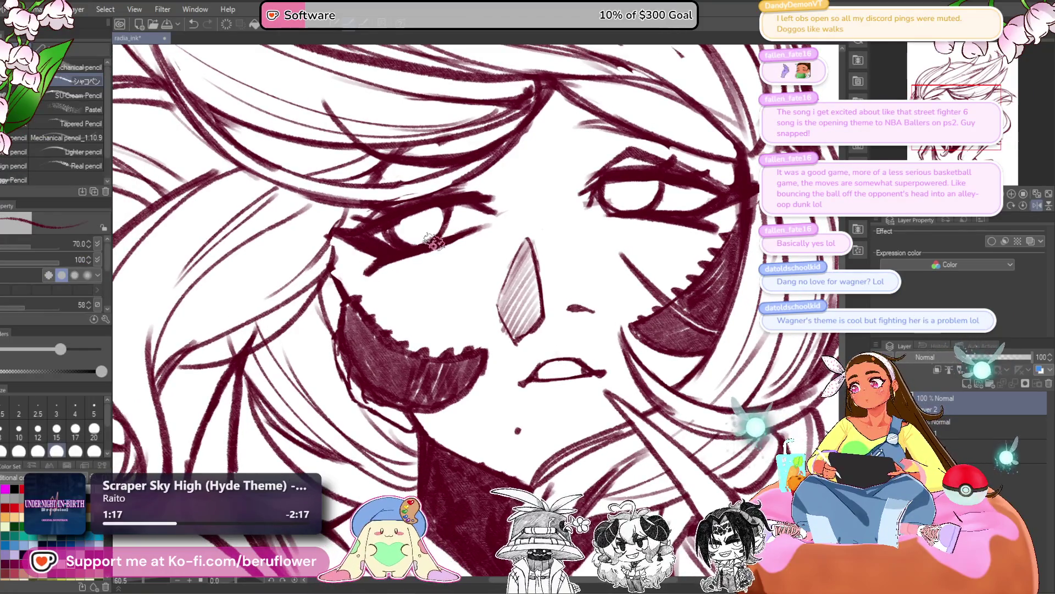
pyautogui.moveTo(401, 251); pyautogui.dragTo(390, 266)
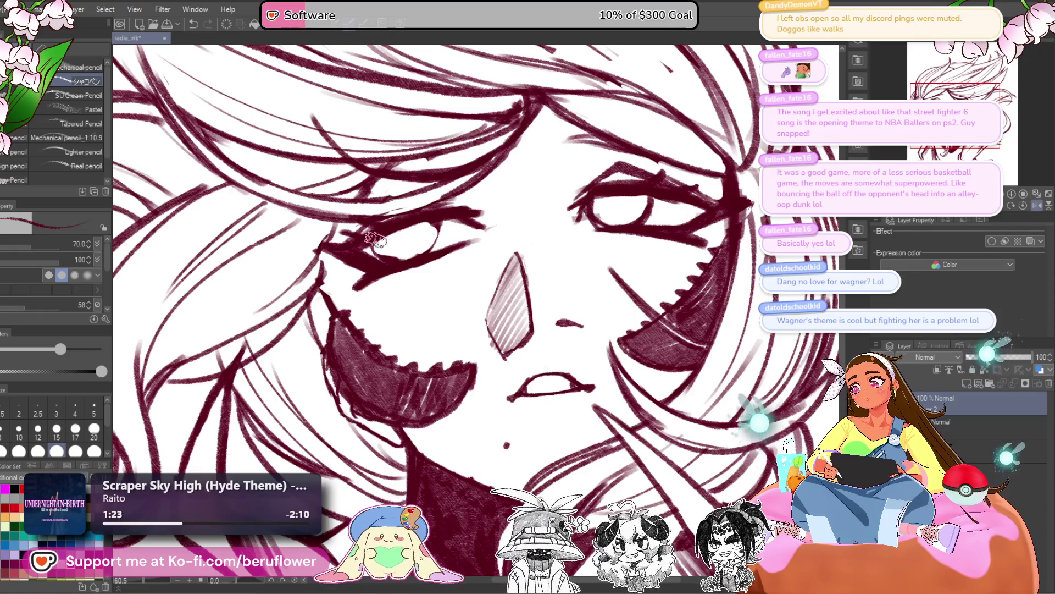
pyautogui.moveTo(378, 250); pyautogui.dragTo(404, 256)
pyautogui.moveTo(440, 217); pyautogui.dragTo(432, 240)
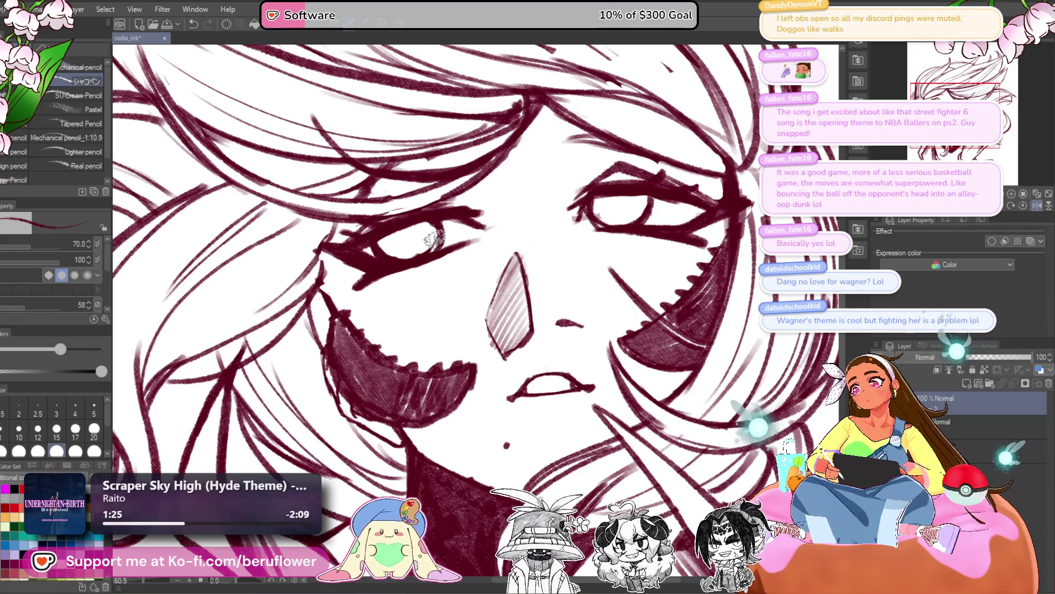
pyautogui.scroll(-3, 431, 254)
pyautogui.scroll(1, 430, 253)
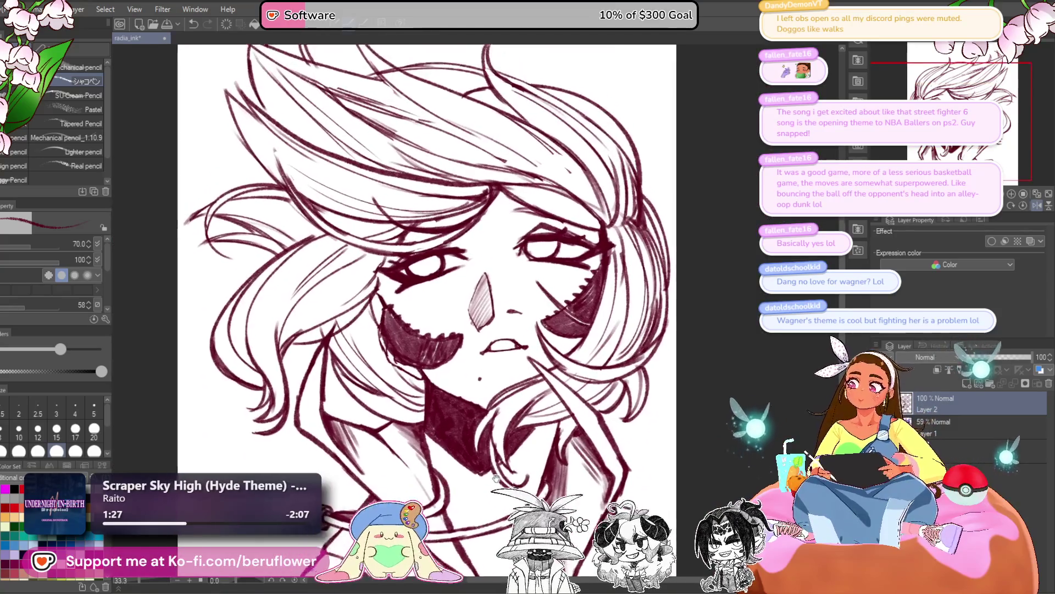
pyautogui.scroll(2, 470, 467)
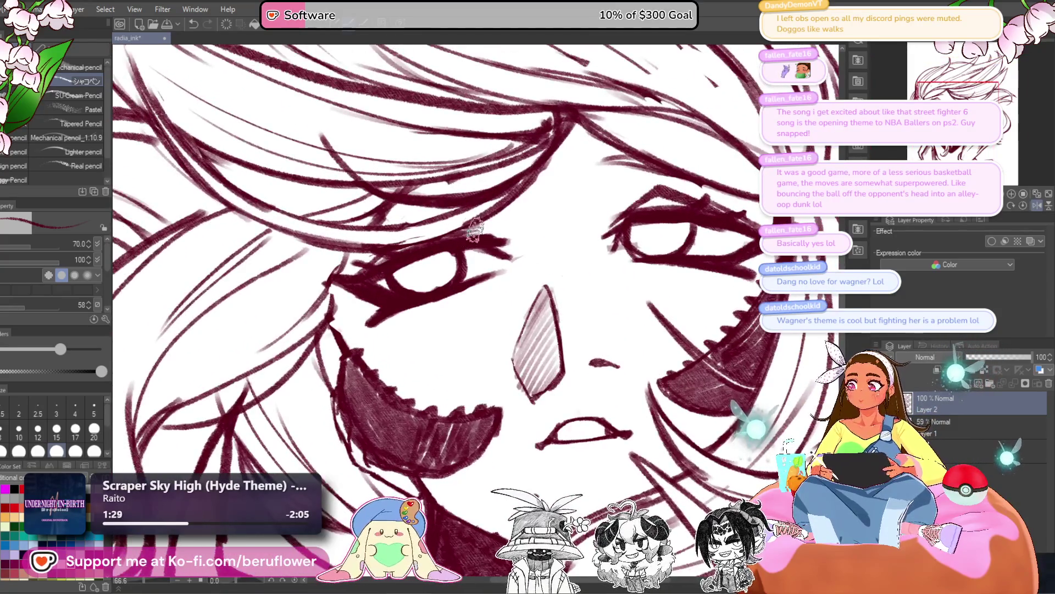
pyautogui.scroll(-3, 325, 303)
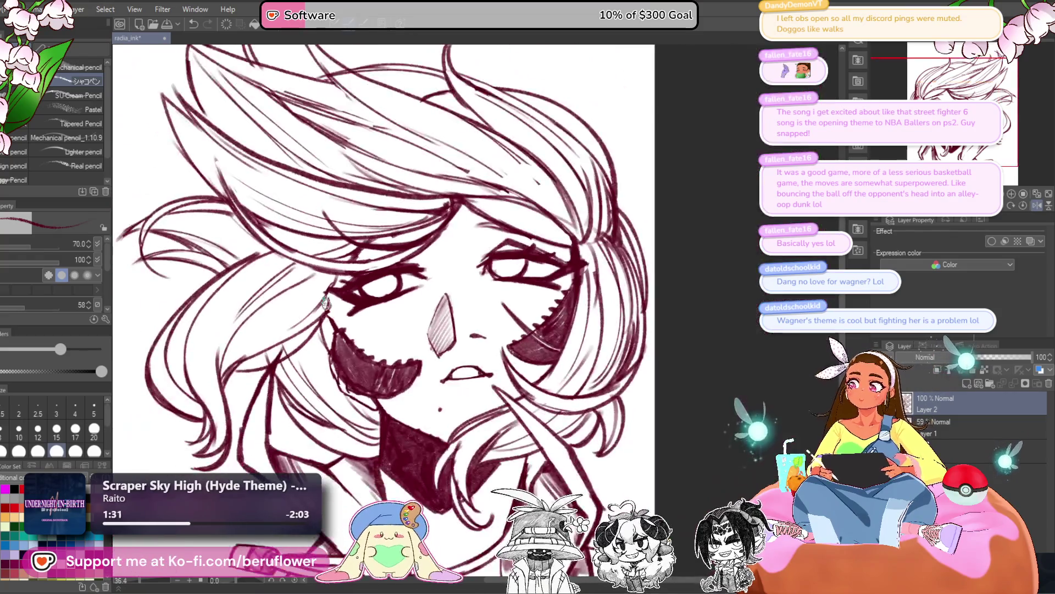
pyautogui.scroll(2, 387, 278)
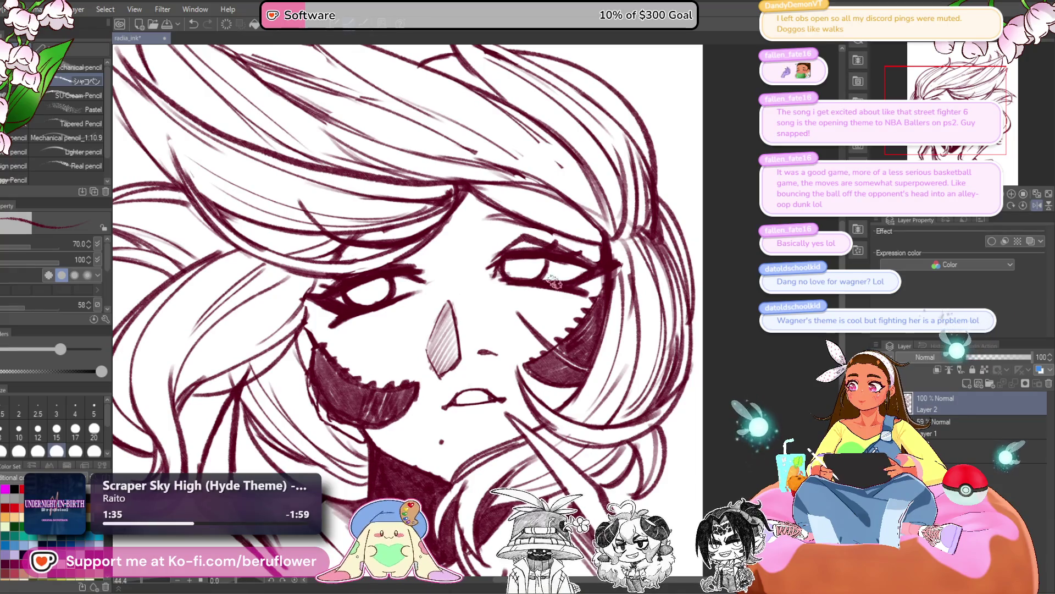
pyautogui.moveTo(573, 281); pyautogui.dragTo(637, 281)
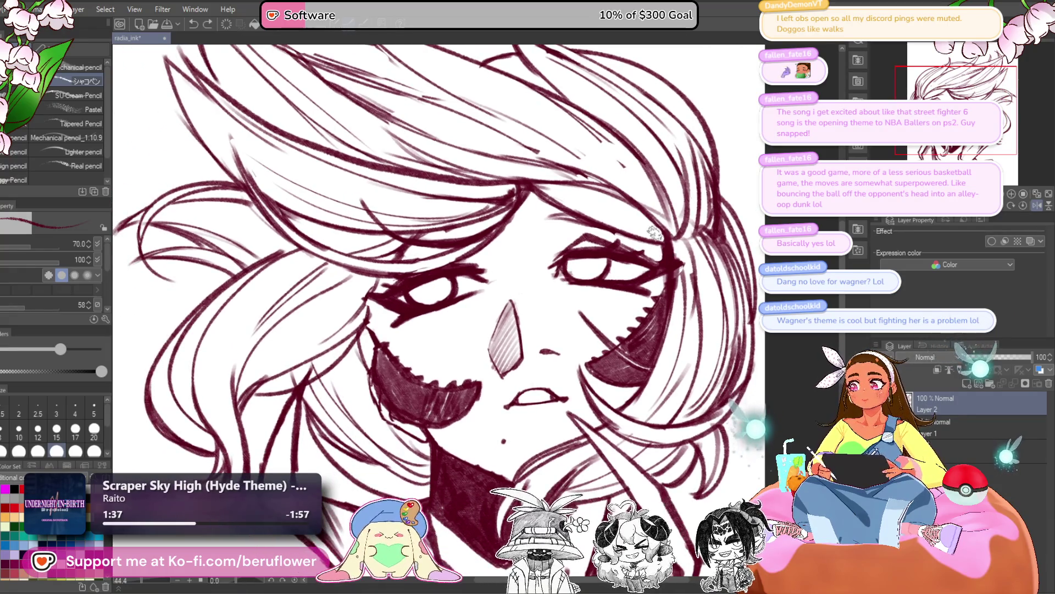
pyautogui.moveTo(978, 236); pyautogui.dragTo(876, 228)
pyautogui.moveTo(522, 330); pyautogui.dragTo(467, 220)
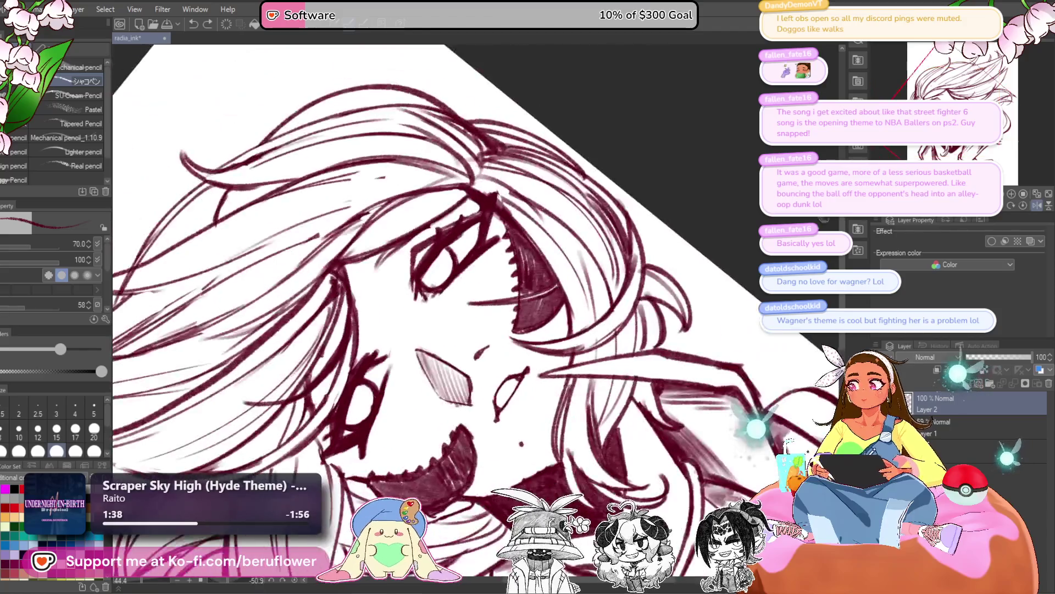
# Undo the heavy lower-eyelid strokes, keeping the thinner lines, and reset the view rotation upright
pyautogui.scroll(5, 489, 246)
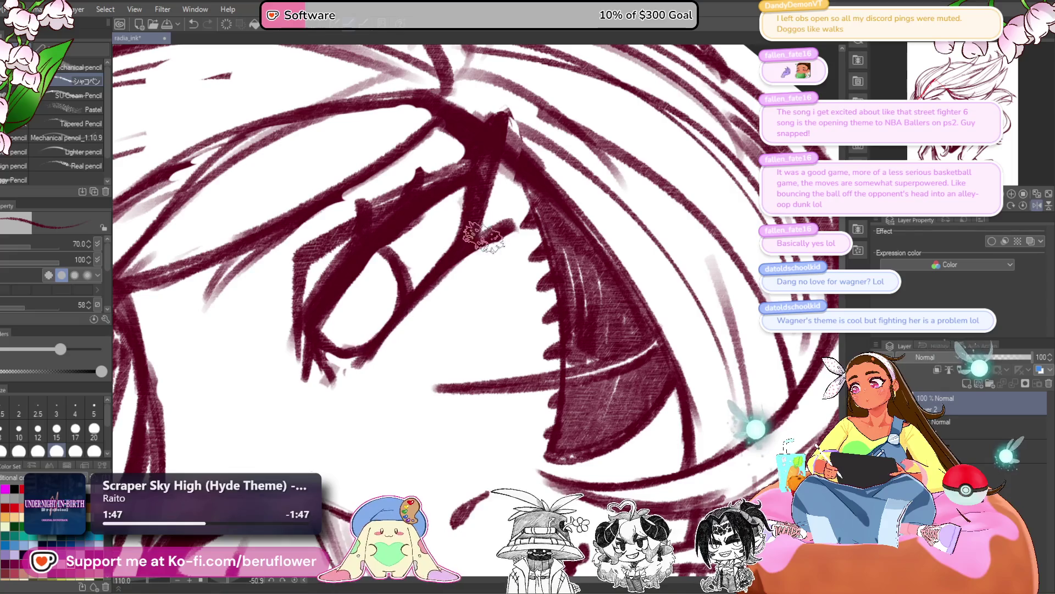
pyautogui.scroll(-5, 500, 216)
pyautogui.hscroll(3, 440, 275)
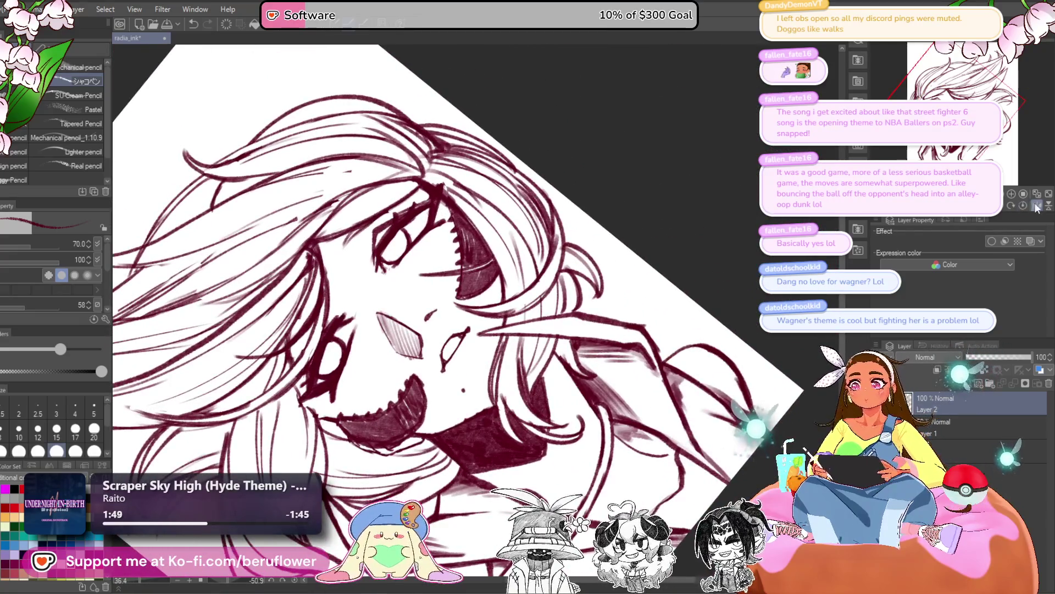
pyautogui.click(1036, 206)
pyautogui.click(1023, 205)
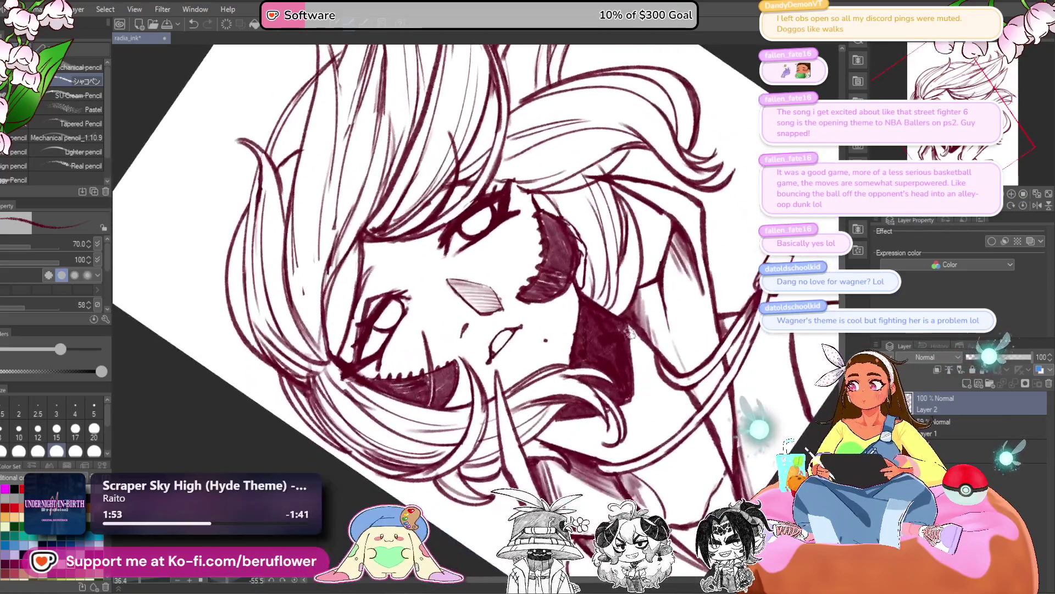
pyautogui.scroll(5, 533, 199)
pyautogui.hotkey('ctrl', 'z')
pyautogui.hotkey('ctrl', 'z')
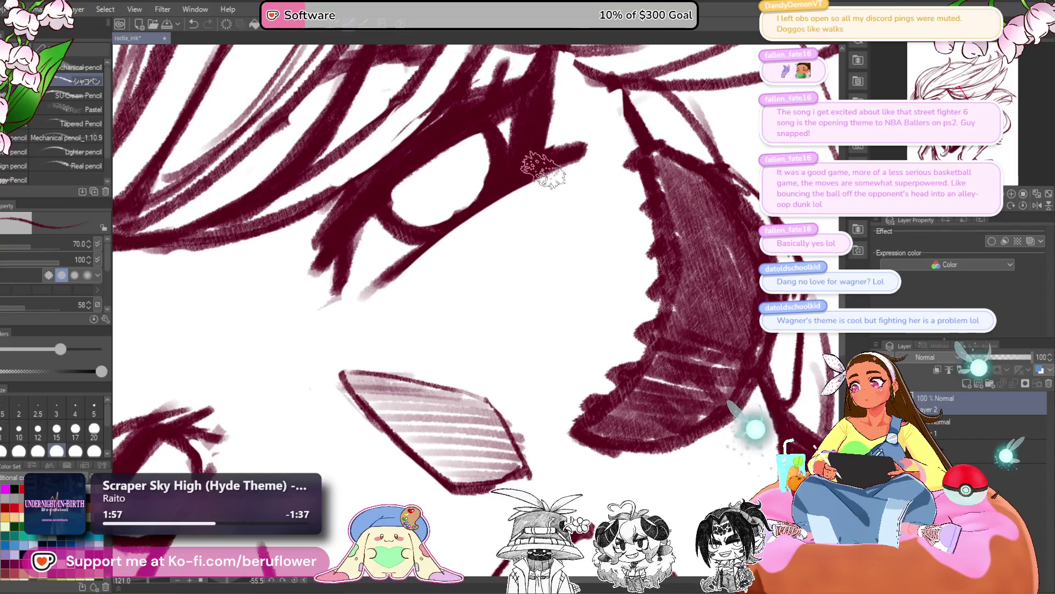
pyautogui.scroll(-3, 388, 277)
pyautogui.scroll(-1, 388, 277)
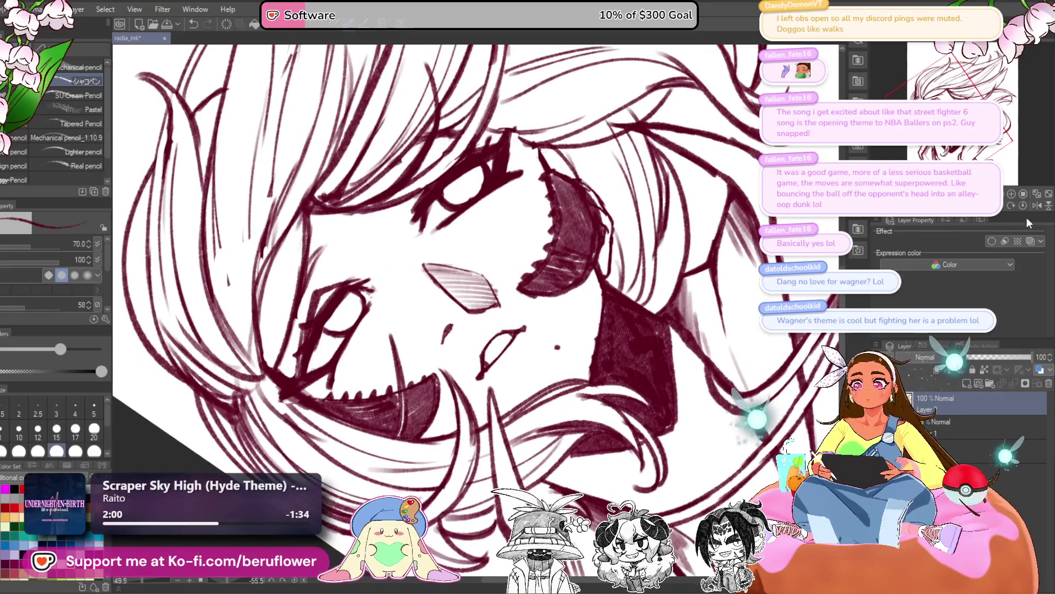
pyautogui.click(1022, 205)
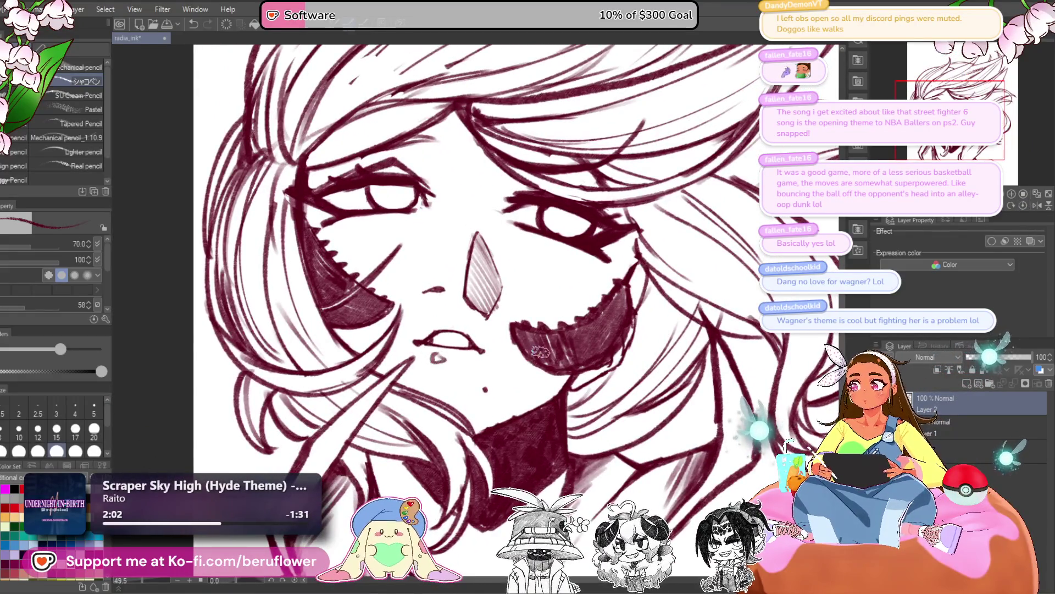
# Partly erase the dark mark below the lower lip
pyautogui.moveTo(451, 356); pyautogui.dragTo(436, 354)
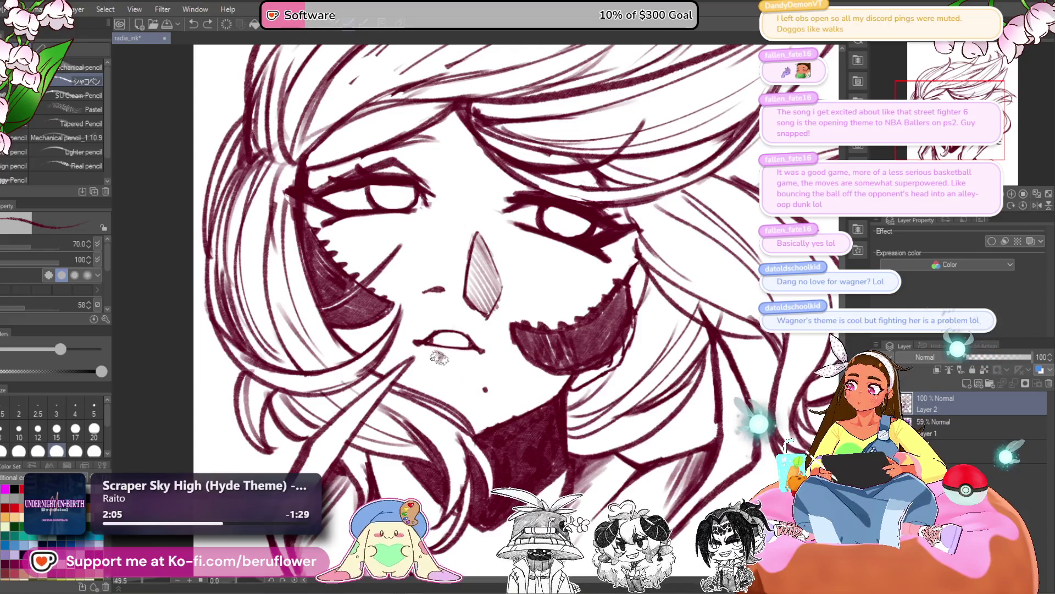
pyautogui.scroll(-3, 455, 364)
pyautogui.scroll(3, 455, 364)
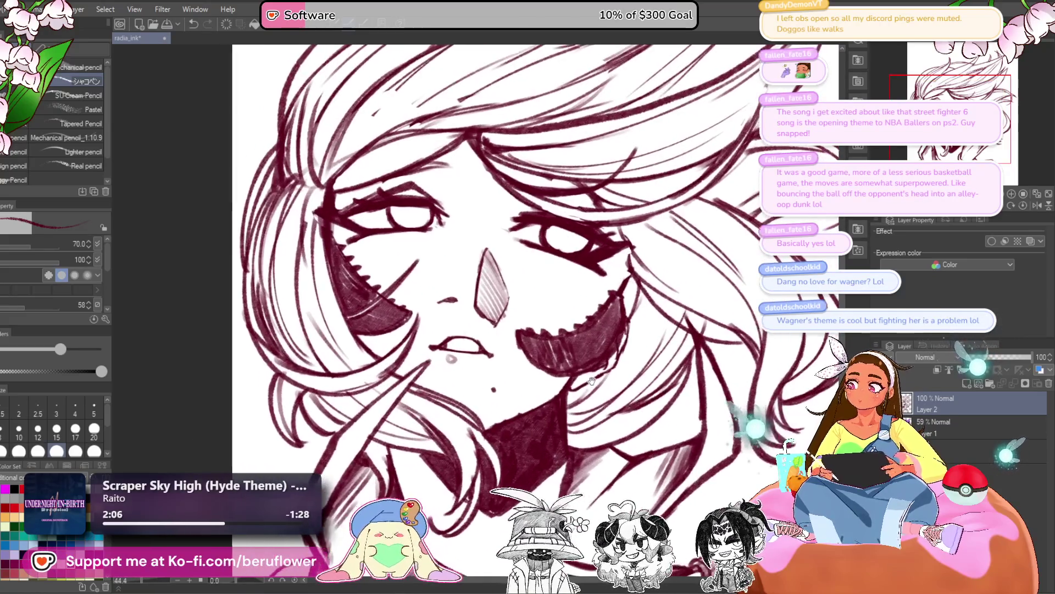
pyautogui.moveTo(583, 357)
pyautogui.mouseDown()
pyautogui.moveTo(602, 386)
pyautogui.moveTo(586, 412)
pyautogui.moveTo(591, 435)
pyautogui.moveTo(571, 352)
pyautogui.mouseUp()
# Undo the last two actions, bringing the pink-and-purple colour layer back into view
pyautogui.scroll(-3, 527, 395)
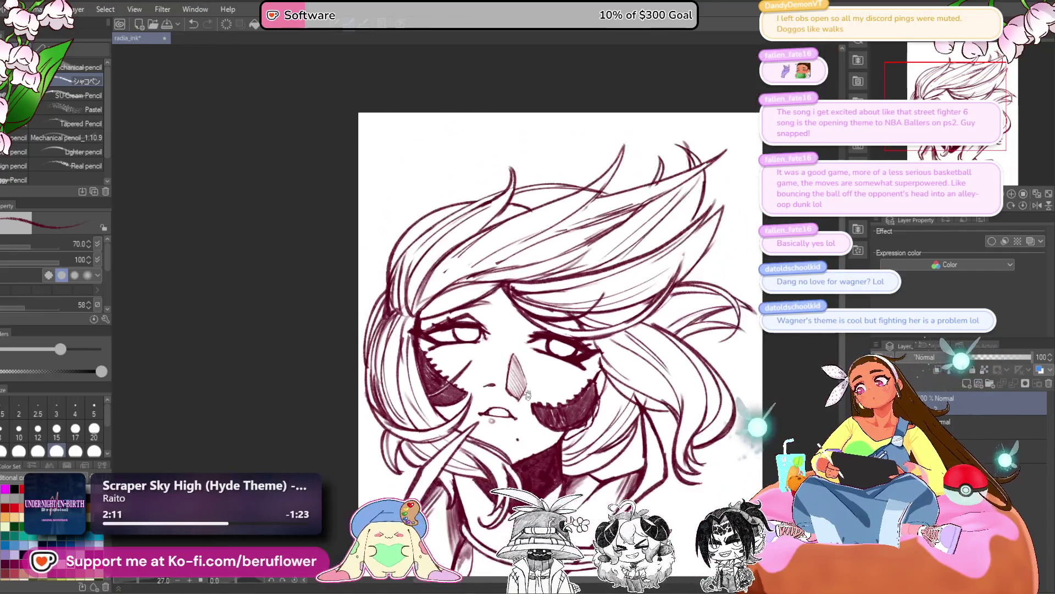
pyautogui.scroll(5, 527, 395)
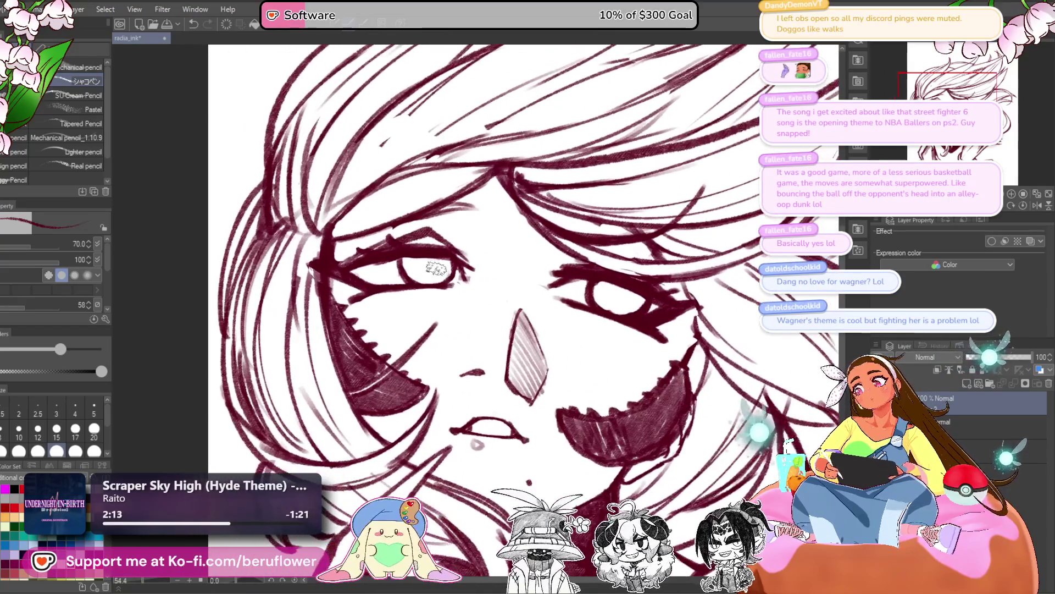
pyautogui.scroll(-1, 520, 239)
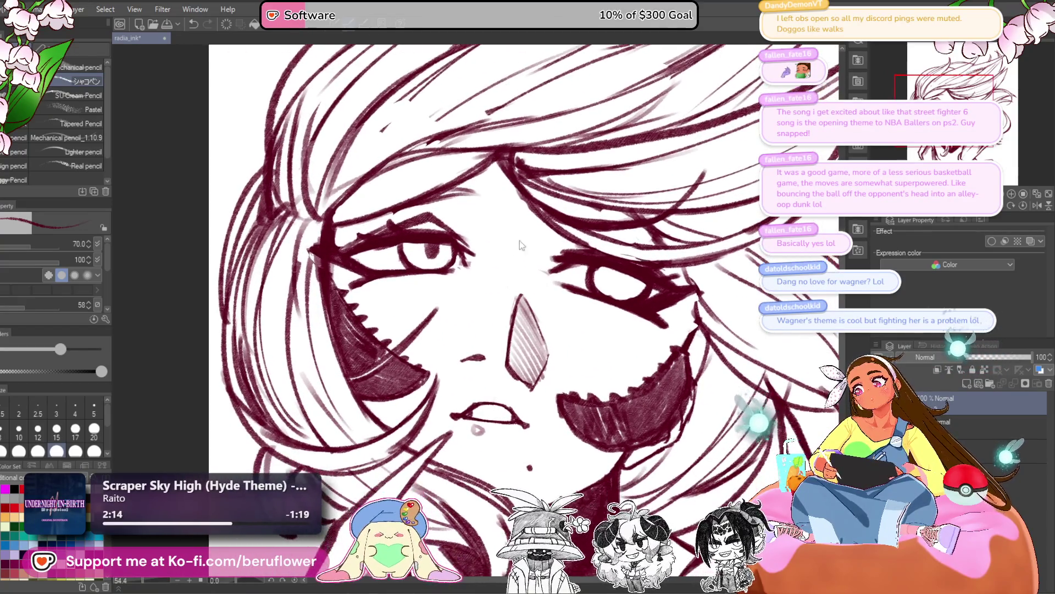
pyautogui.hscroll(1, 599, 269)
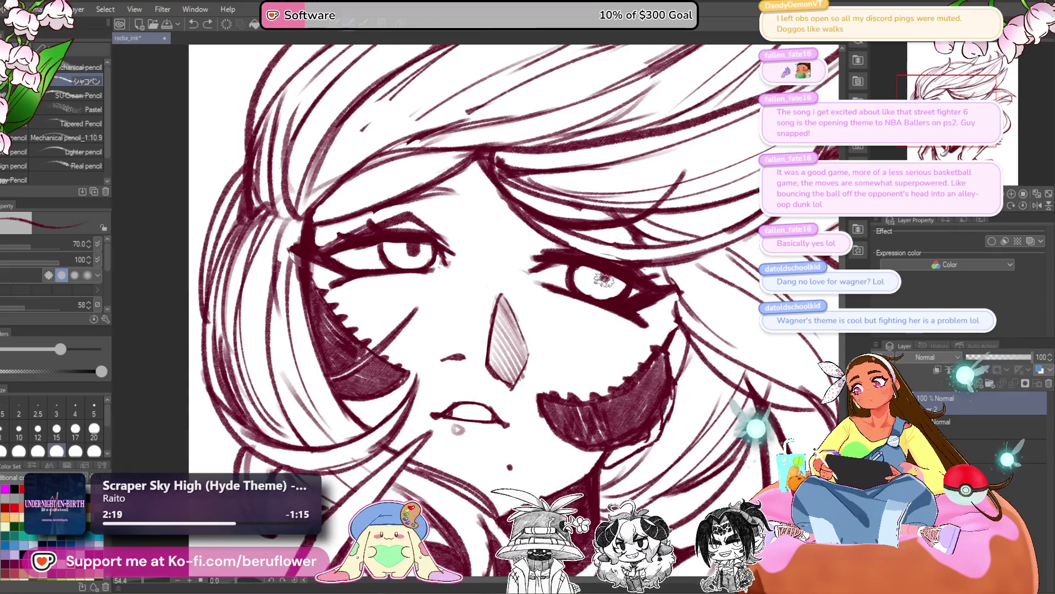
pyautogui.scroll(-4, 604, 276)
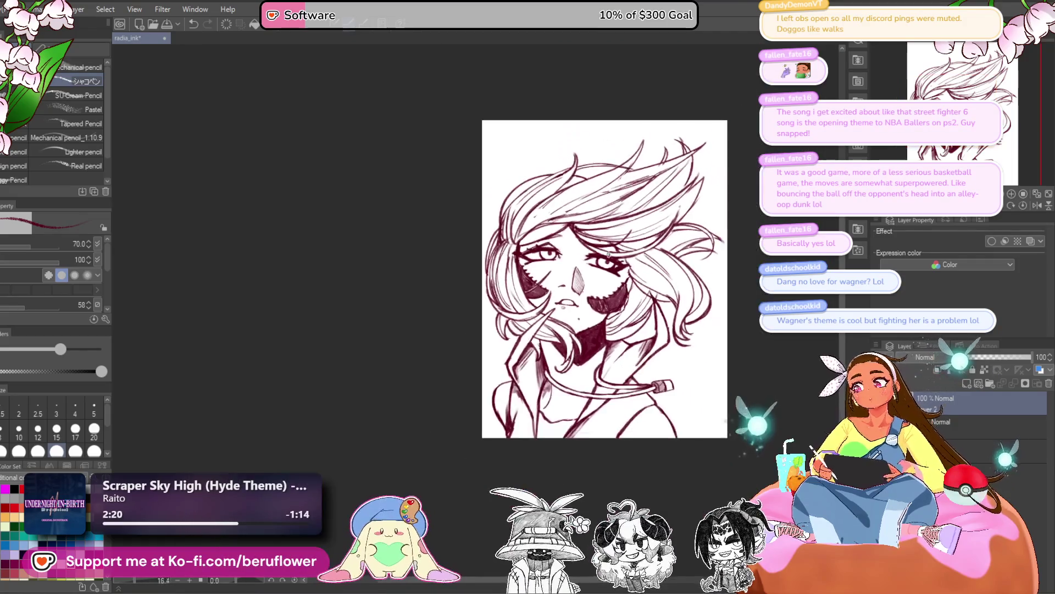
pyautogui.scroll(2, 607, 259)
pyautogui.moveTo(608, 254); pyautogui.dragTo(537, 285)
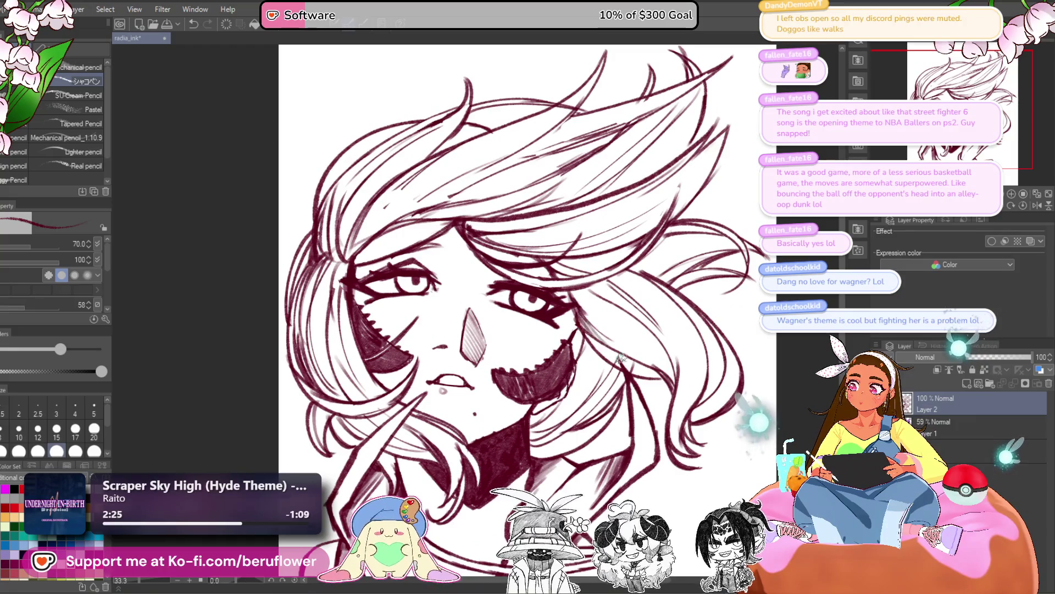
pyautogui.hotkey('ctrl', 'z')
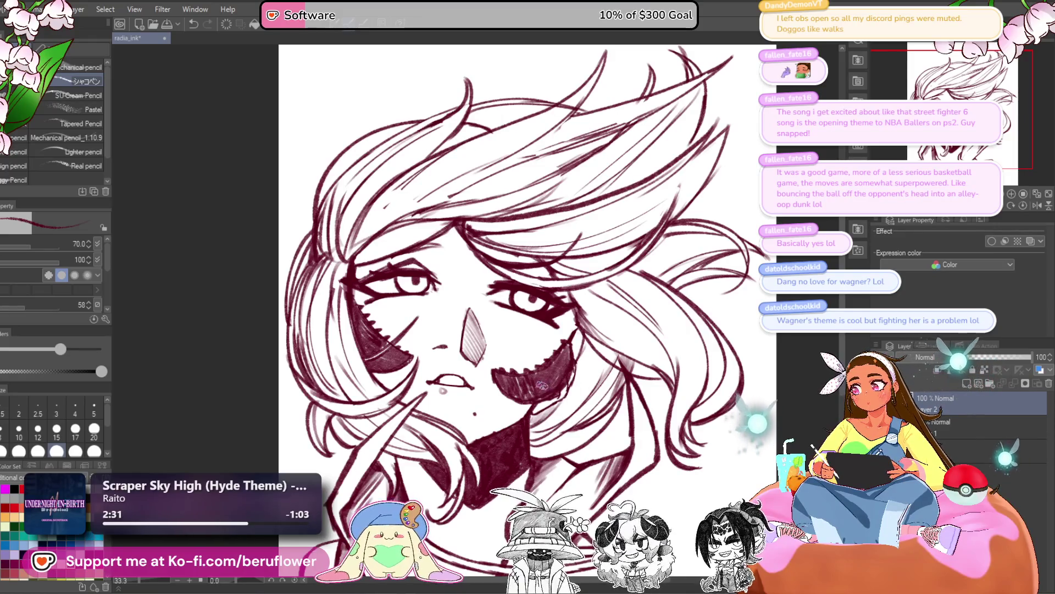
pyautogui.hotkey('ctrl', 'z')
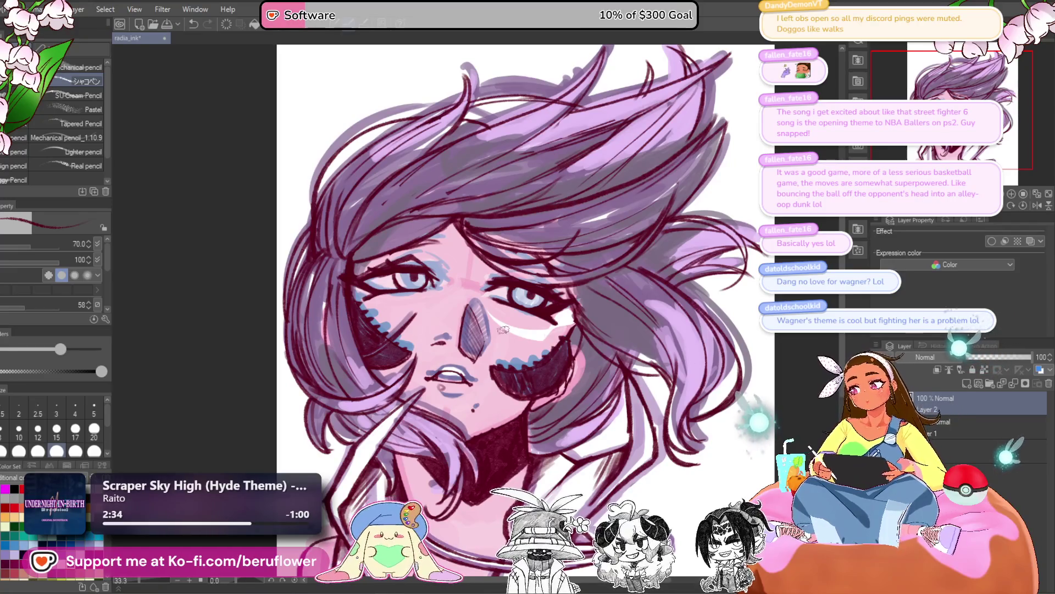
pyautogui.scroll(3, 300, 313)
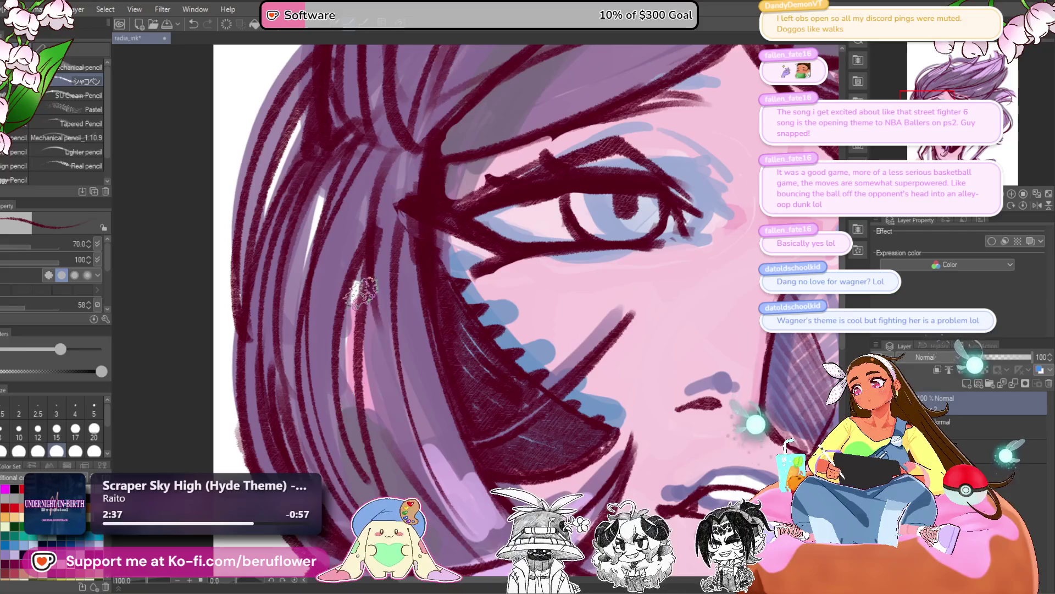
pyautogui.scroll(-3, 369, 420)
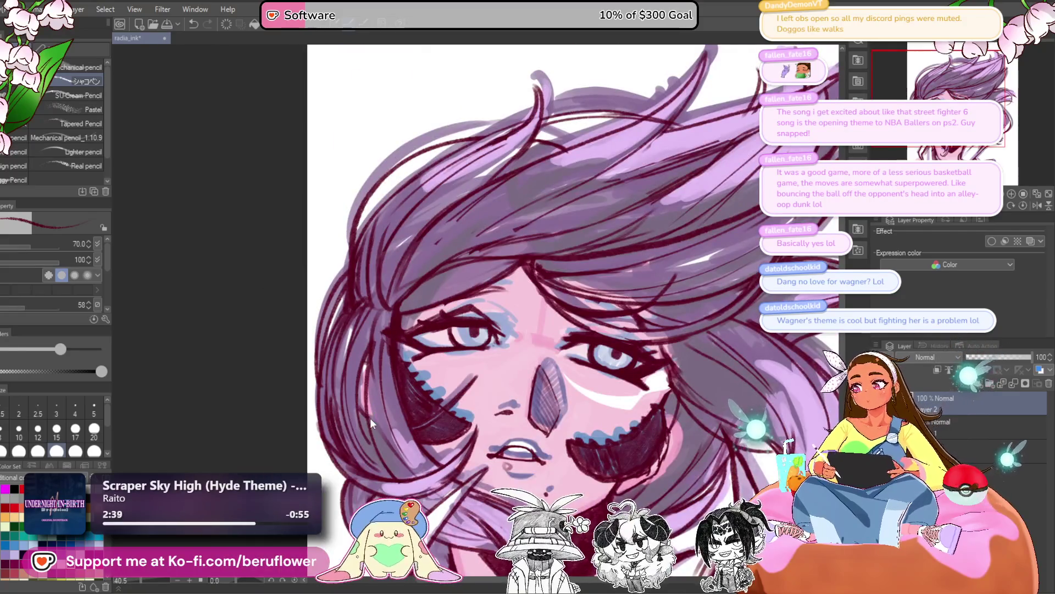
pyautogui.click(882, 427)
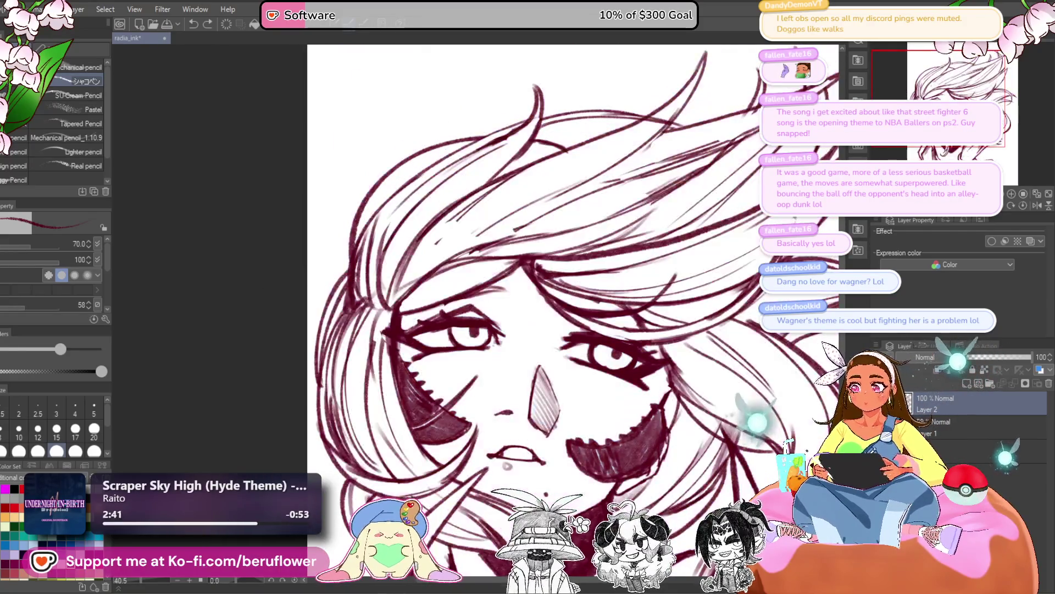
pyautogui.scroll(-3, 395, 356)
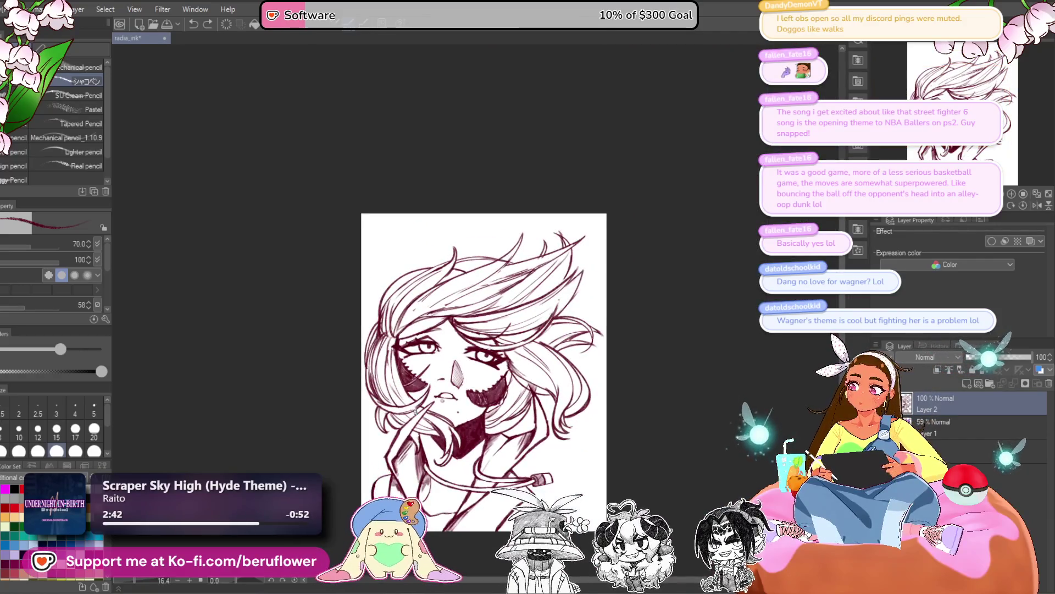
# Pan to the bust's lower part and start a lasso outline around the lower-left shoulder
pyautogui.scroll(1, 415, 409)
pyautogui.moveTo(728, 476)
pyautogui.mouseDown()
pyautogui.moveTo(713, 421)
pyautogui.moveTo(687, 402)
pyautogui.moveTo(714, 404)
pyautogui.mouseUp()
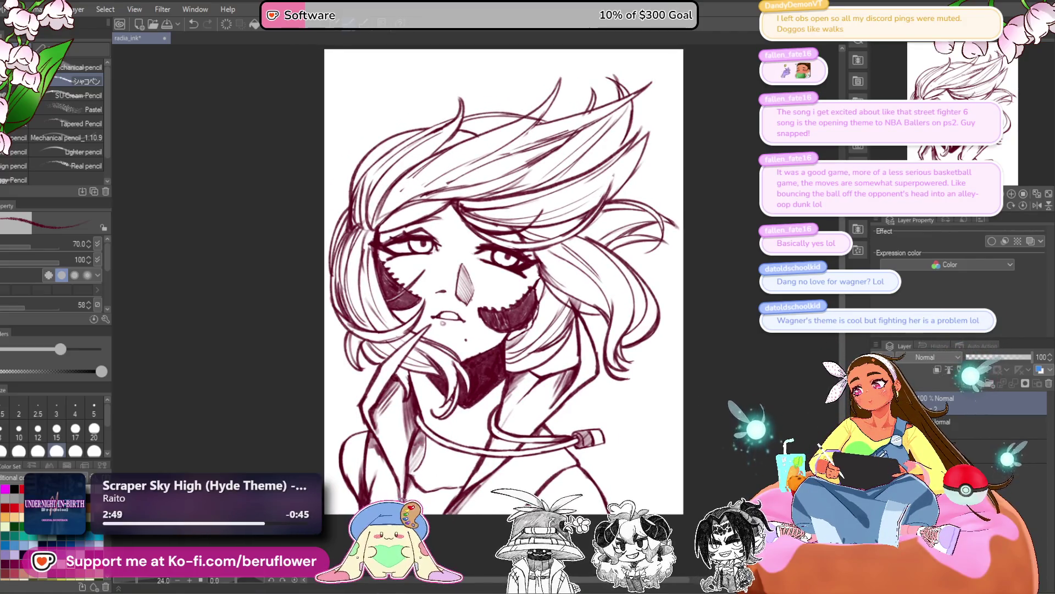
pyautogui.moveTo(362, 479); pyautogui.dragTo(377, 491)
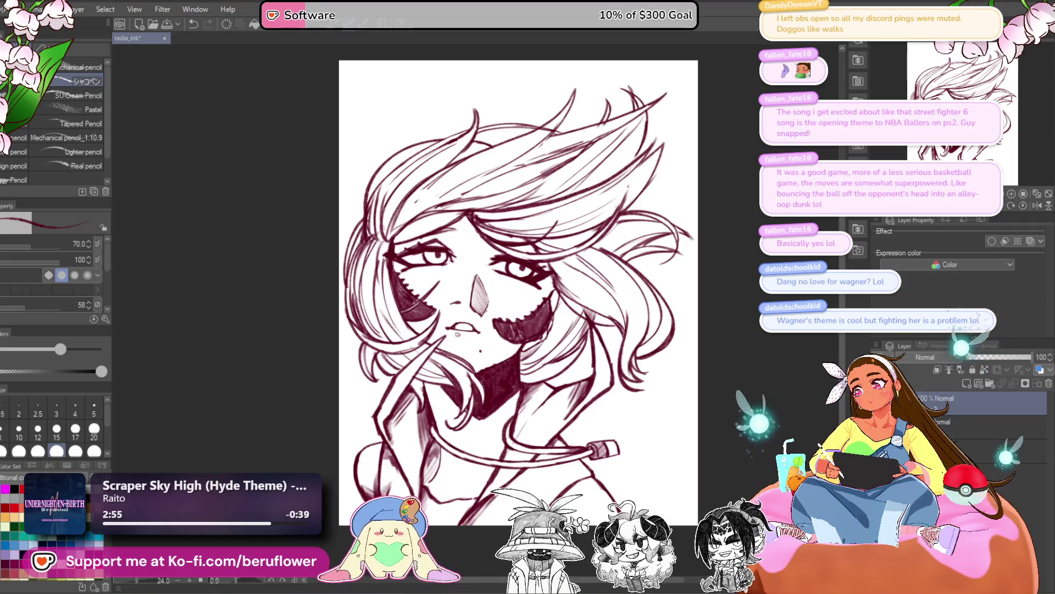
pyautogui.moveTo(631, 441); pyautogui.dragTo(612, 425)
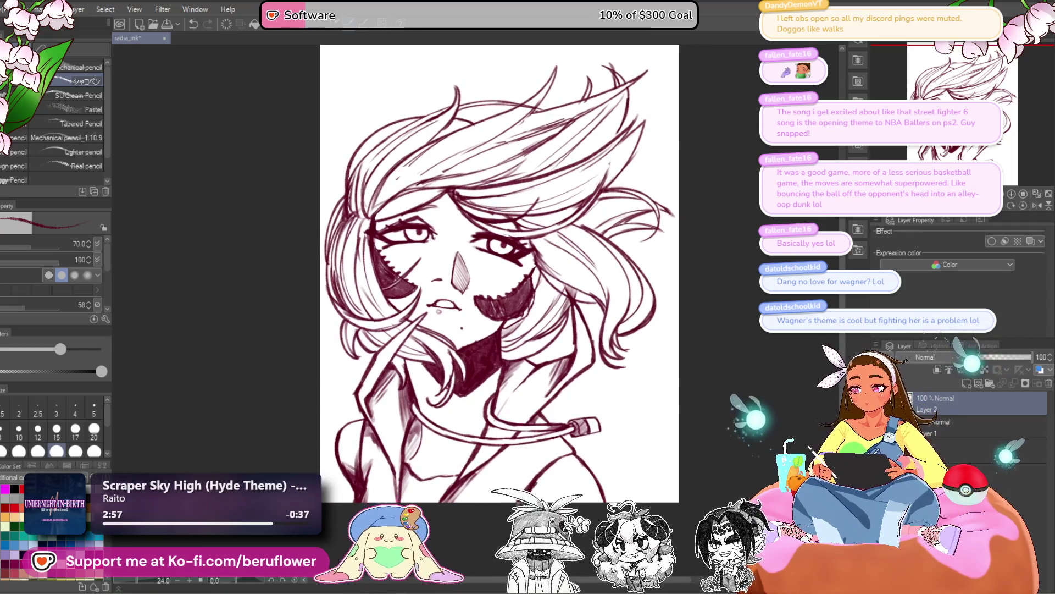
pyautogui.moveTo(449, 473); pyautogui.dragTo(471, 480)
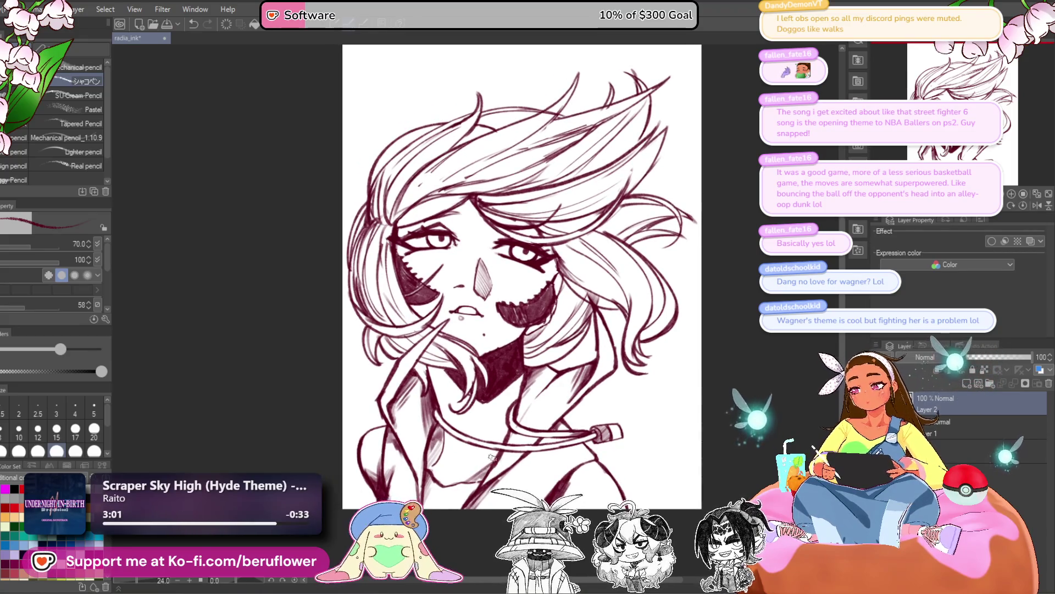
pyautogui.moveTo(495, 447)
pyautogui.mouseDown()
pyautogui.moveTo(247, 377)
pyautogui.moveTo(220, 275)
pyautogui.moveTo(112, 255)
pyautogui.mouseUp()
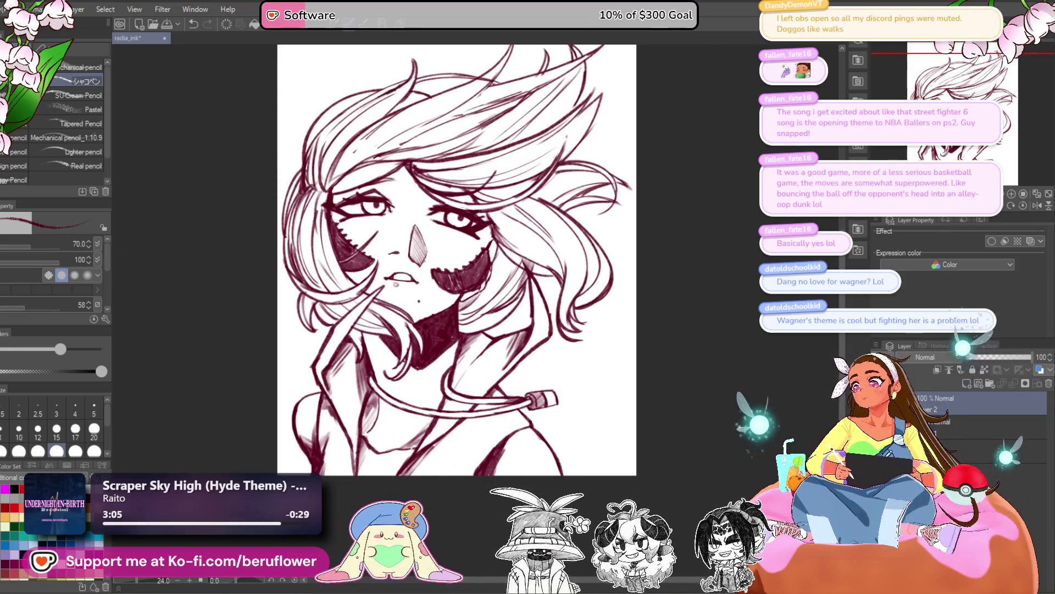
pyautogui.press('m')
pyautogui.moveTo(282, 387); pyautogui.dragTo(509, 543)
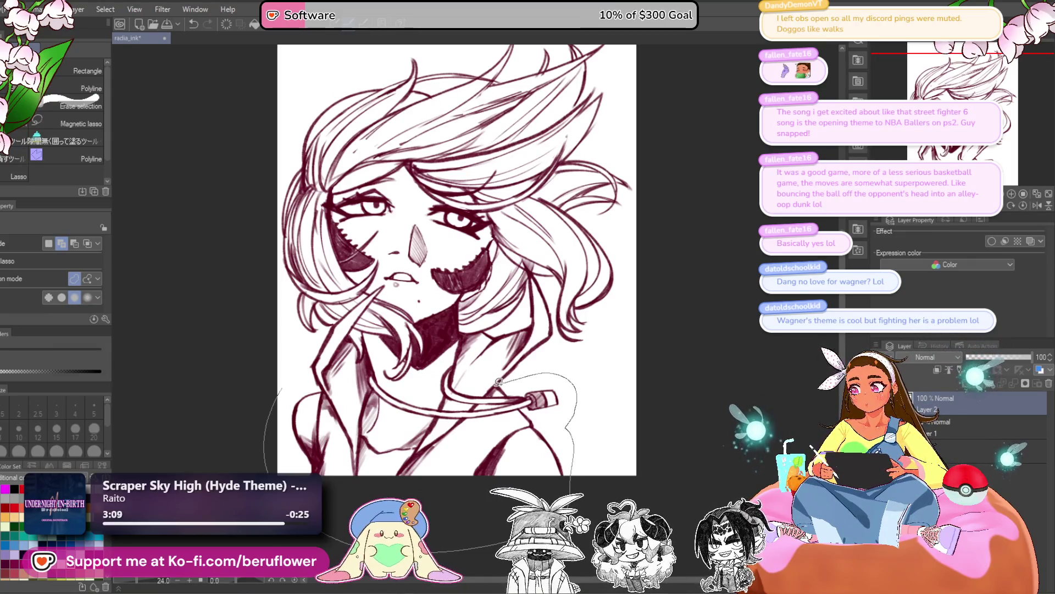
# Close the lasso around the hoodie strap, enlarge the shoulder area, shift it up-left and apply
pyautogui.moveTo(547, 380)
pyautogui.mouseDown()
pyautogui.moveTo(567, 403)
pyautogui.moveTo(476, 416)
pyautogui.mouseUp()
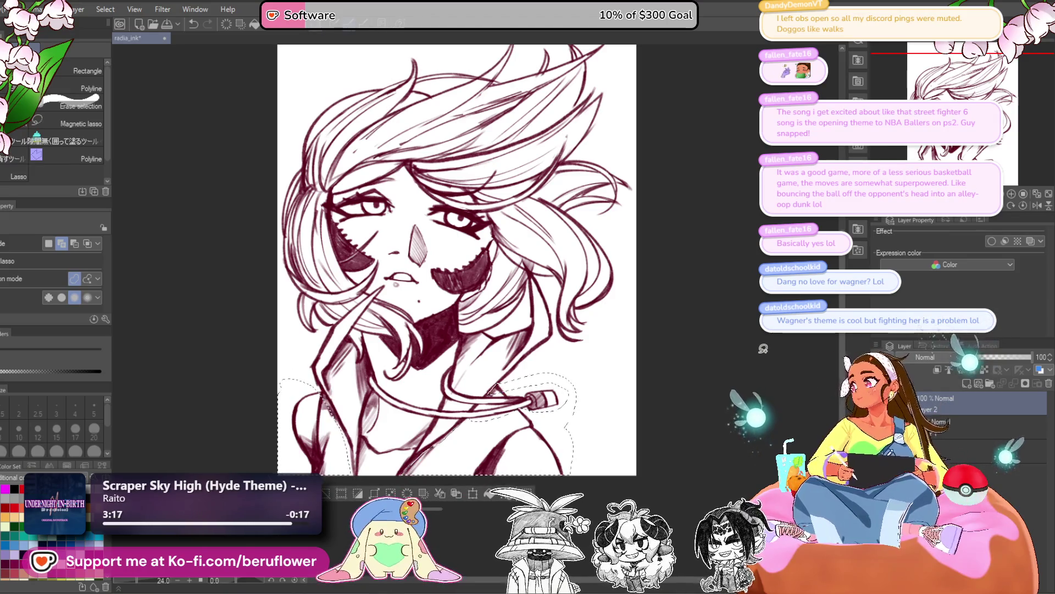
pyautogui.hotkey('ctrl', 't')
pyautogui.moveTo(581, 428); pyautogui.dragTo(583, 471)
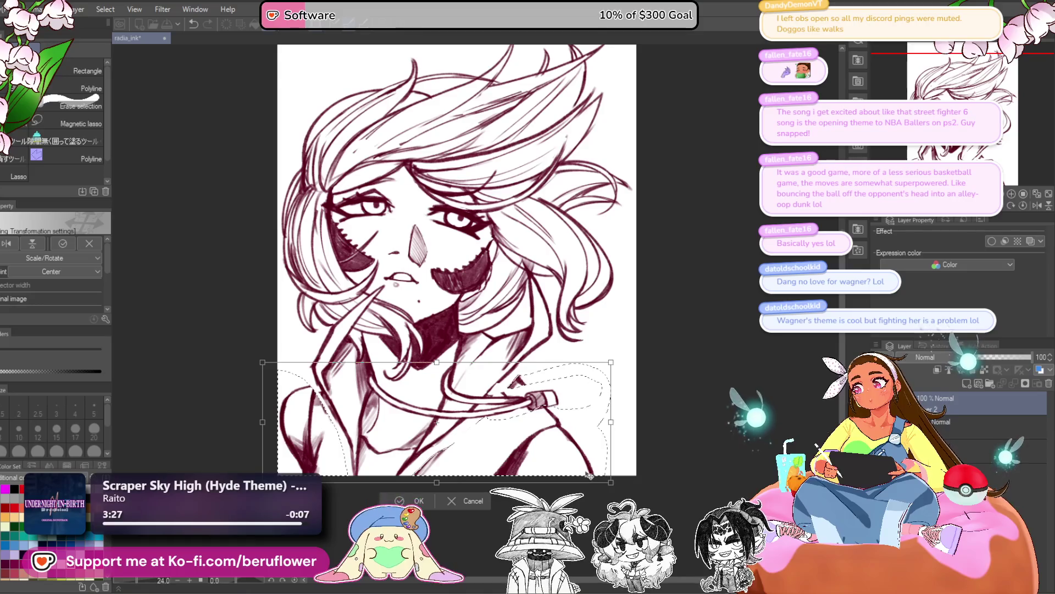
pyautogui.moveTo(638, 496); pyautogui.dragTo(615, 482)
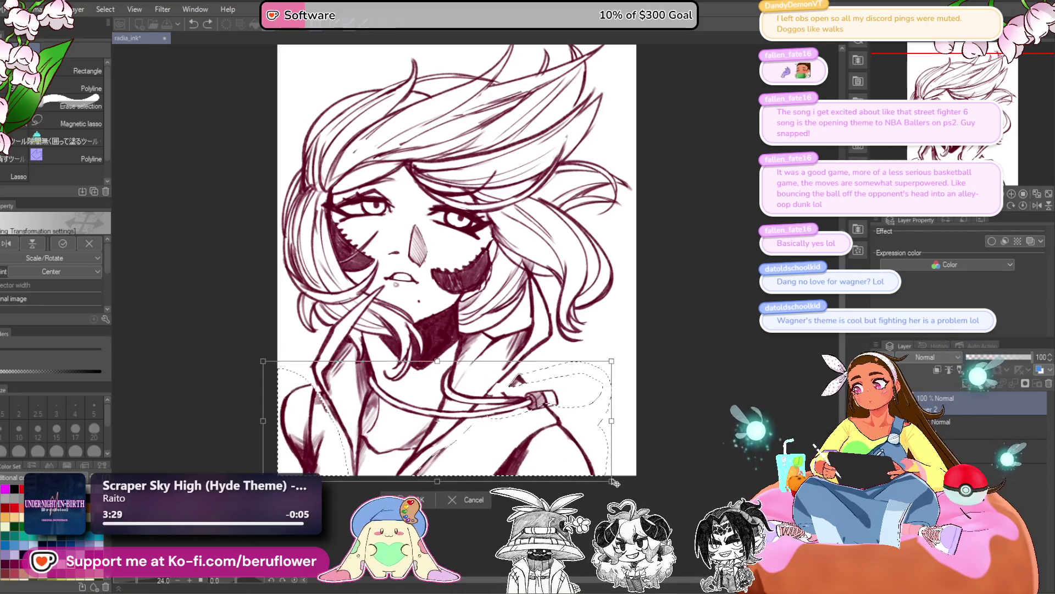
pyautogui.moveTo(612, 420)
pyautogui.mouseDown()
pyautogui.moveTo(622, 437)
pyautogui.moveTo(601, 450)
pyautogui.mouseUp()
pyautogui.press('Return')
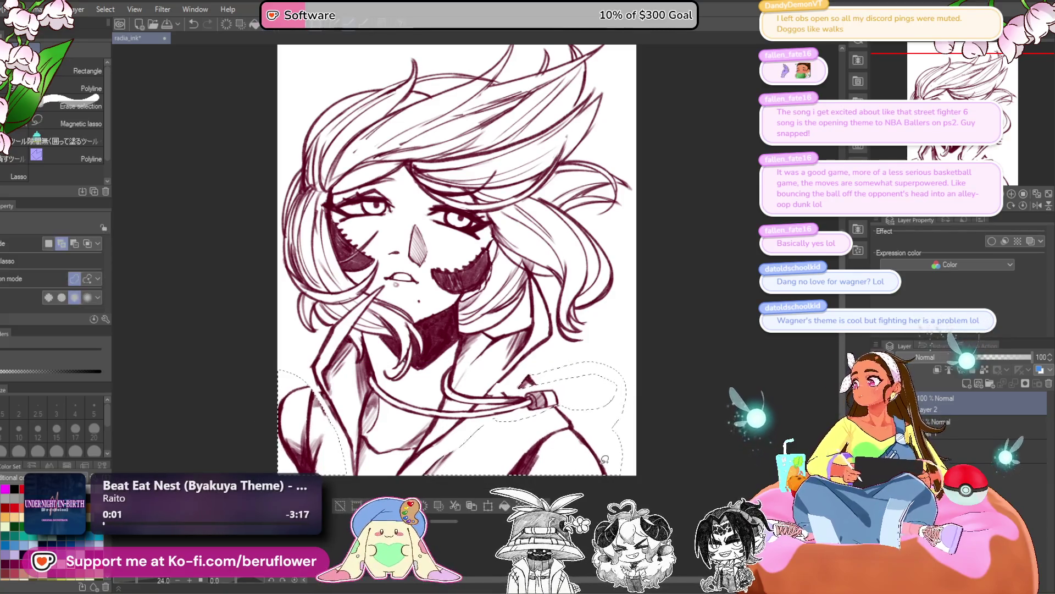
pyautogui.moveTo(603, 446); pyautogui.dragTo(606, 459)
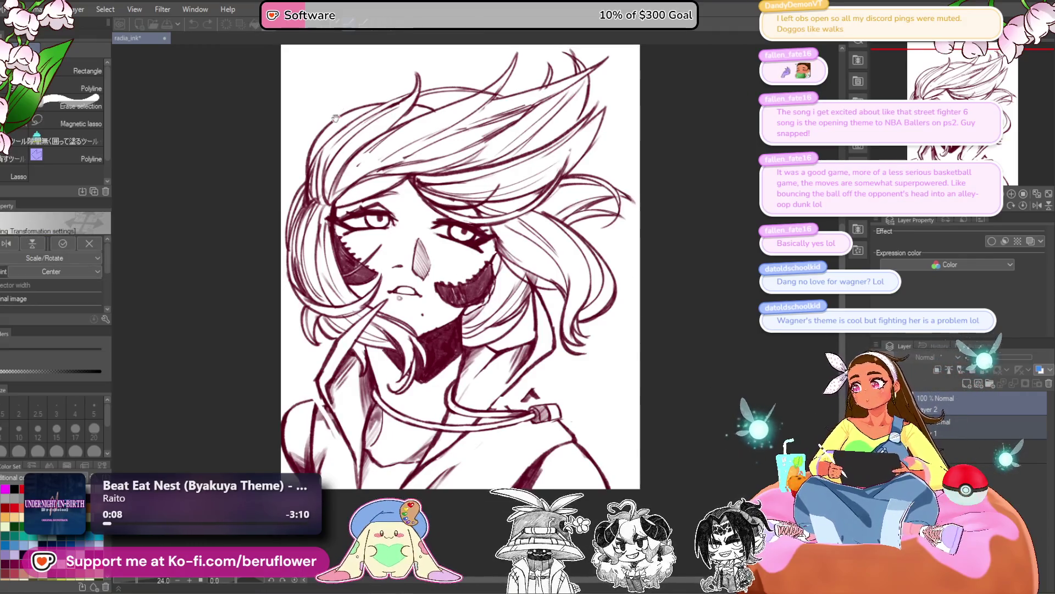
pyautogui.moveTo(289, 37); pyautogui.dragTo(291, 87)
pyautogui.moveTo(678, 356); pyautogui.dragTo(656, 353)
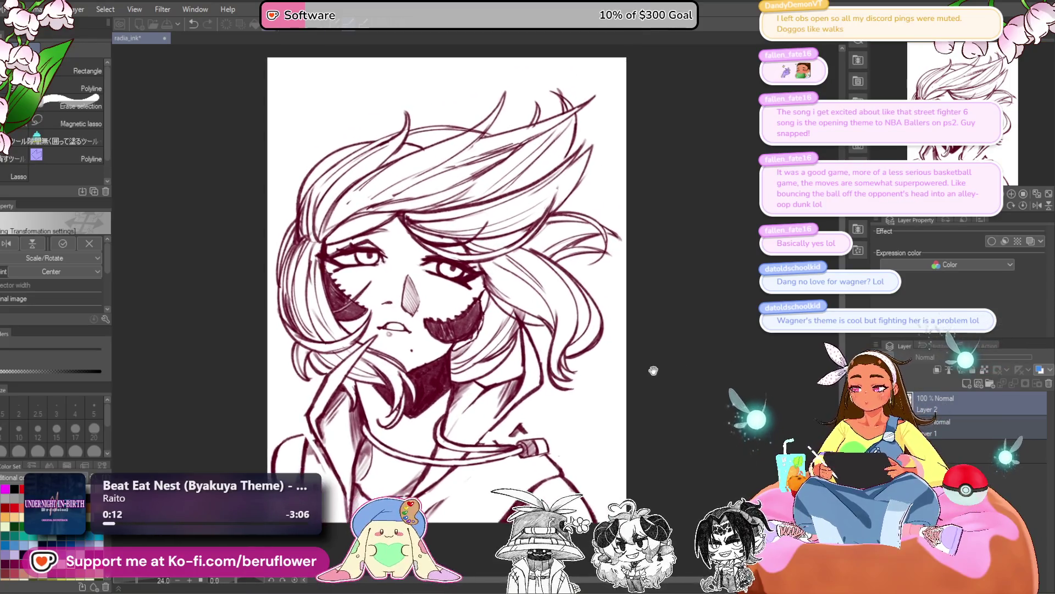
pyautogui.press('Return')
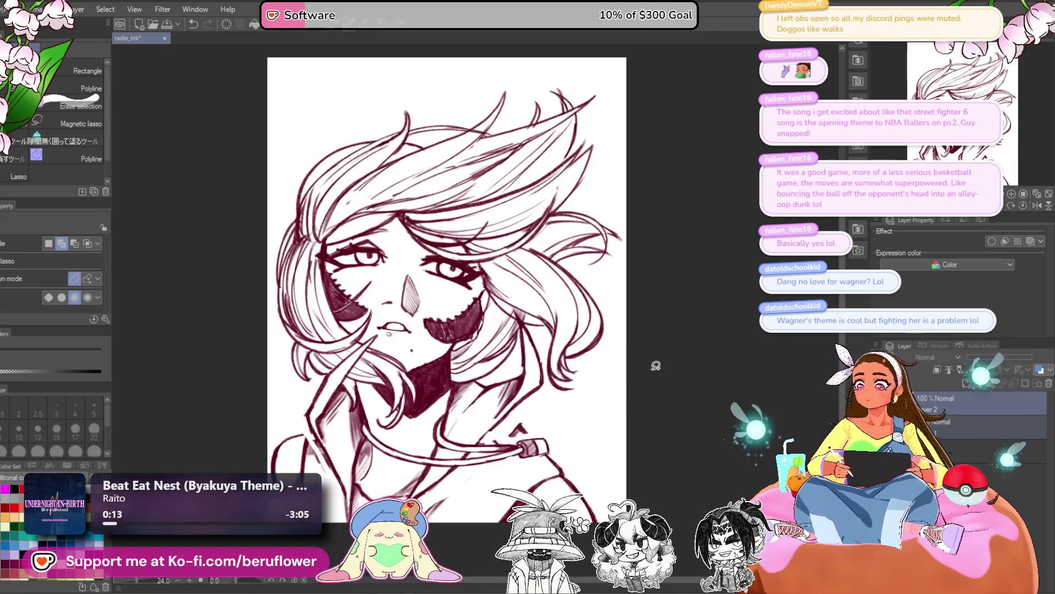
# Hatch maroon shading strokes onto the neck with the pencil
pyautogui.press('p')
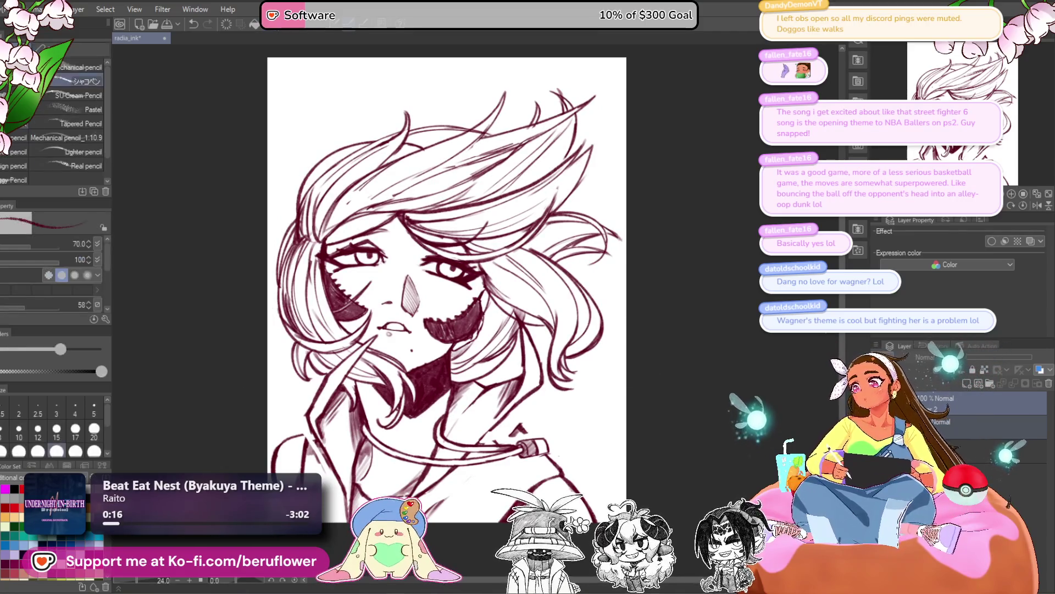
pyautogui.moveTo(290, 389); pyautogui.dragTo(324, 377)
pyautogui.scroll(3, 323, 377)
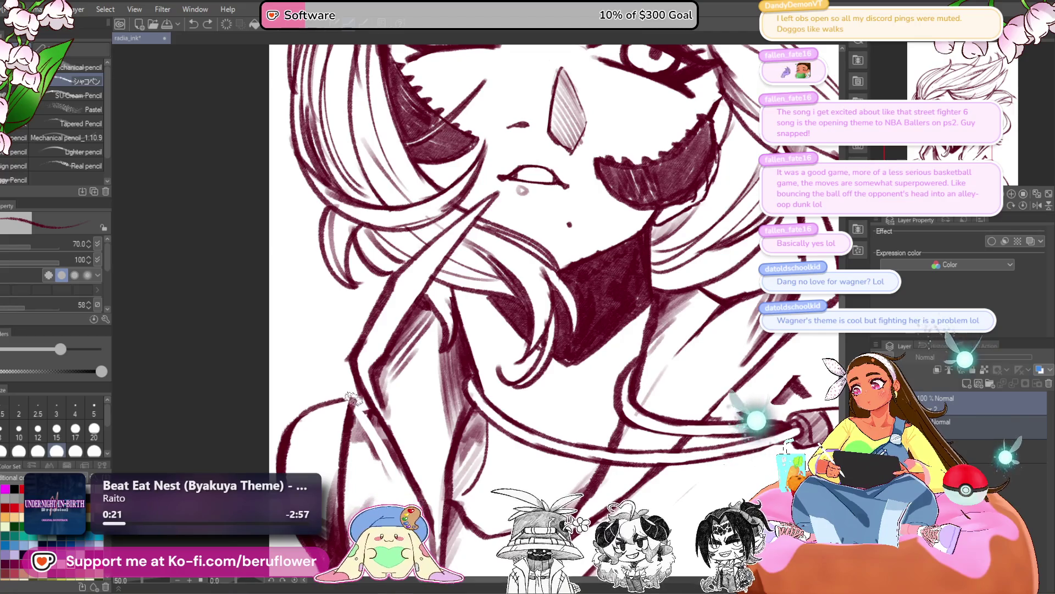
pyautogui.moveTo(345, 399); pyautogui.dragTo(373, 440)
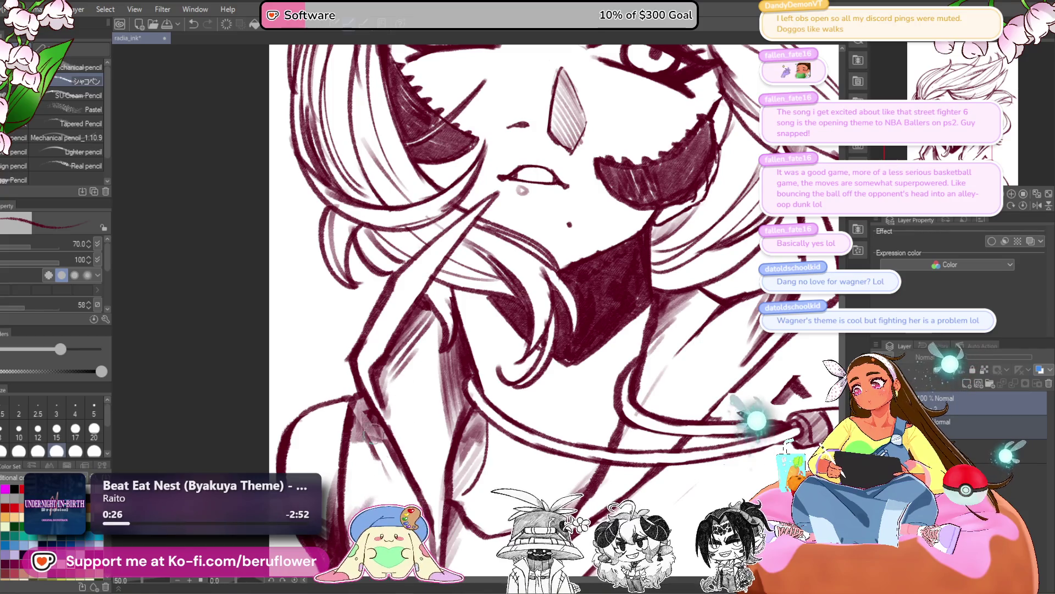
# Draw a thin line down to the hoodie strap knot
pyautogui.moveTo(455, 393); pyautogui.dragTo(271, 306)
pyautogui.moveTo(702, 298)
pyautogui.mouseDown()
pyautogui.moveTo(624, 321)
pyautogui.moveTo(647, 331)
pyautogui.moveTo(632, 341)
pyautogui.mouseUp()
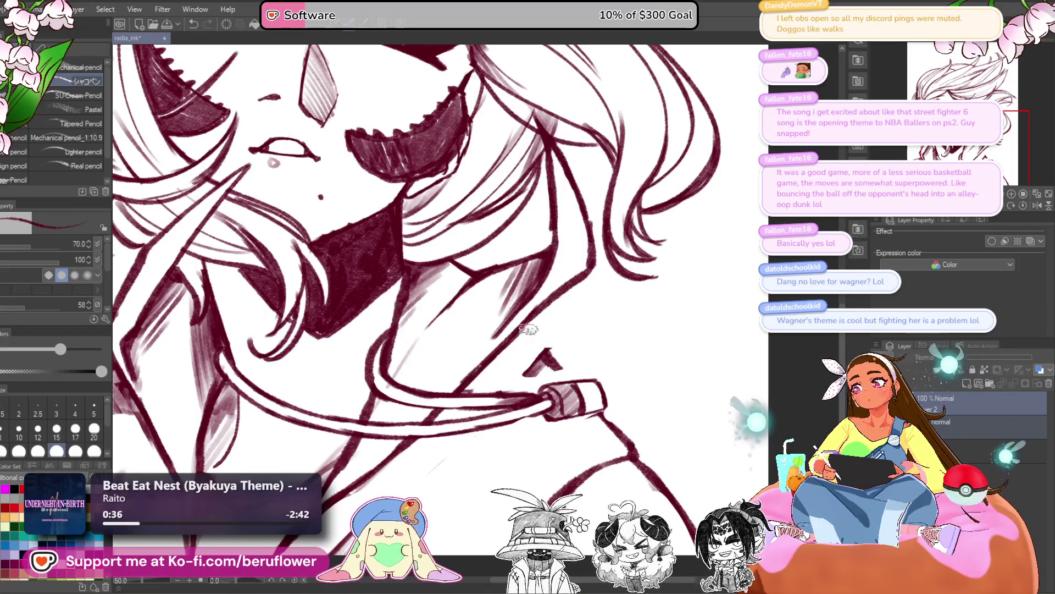
pyautogui.scroll(1, 529, 329)
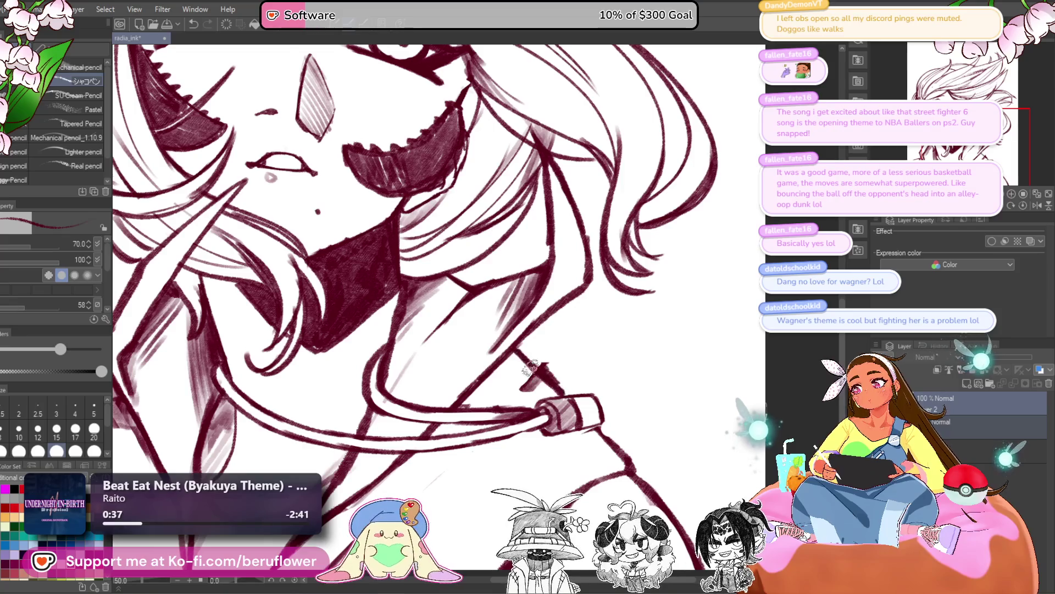
pyautogui.scroll(-1, 569, 393)
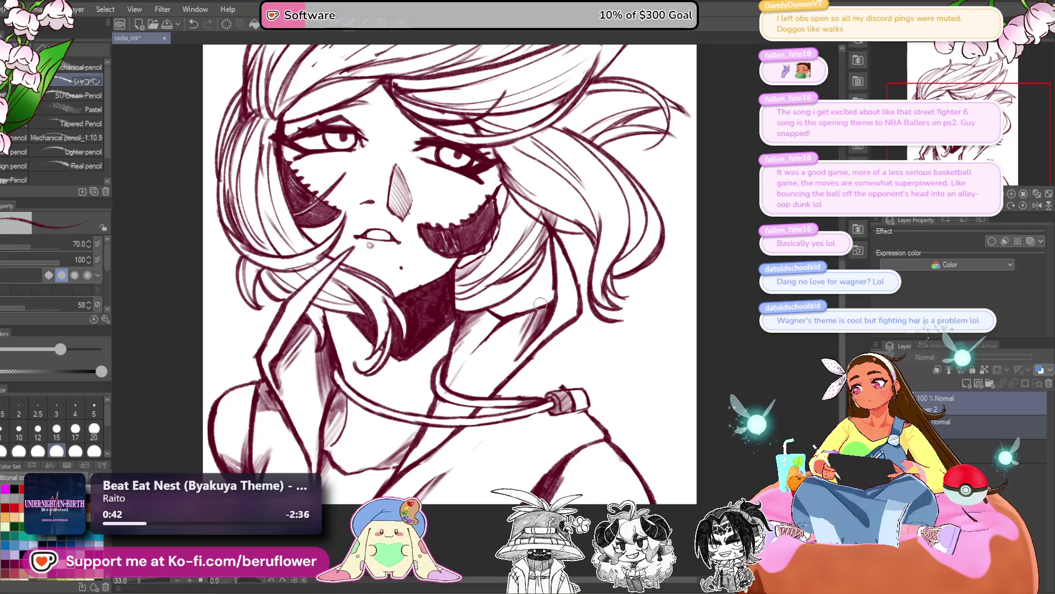
pyautogui.moveTo(530, 360); pyautogui.dragTo(562, 387)
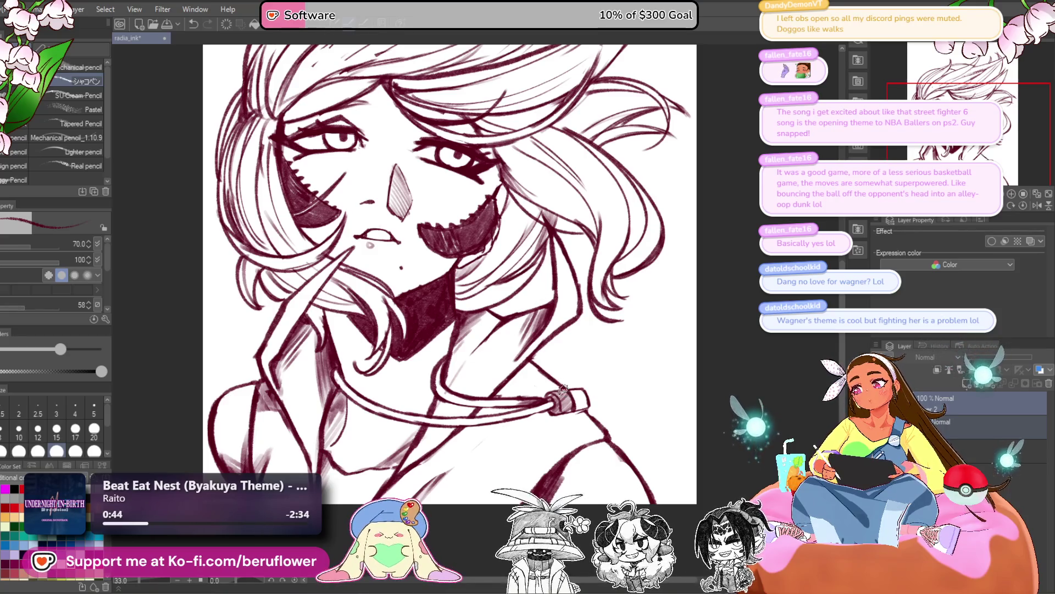
# Zoom out and pan to review the shaded neck and strap area
pyautogui.scroll(-1, 563, 388)
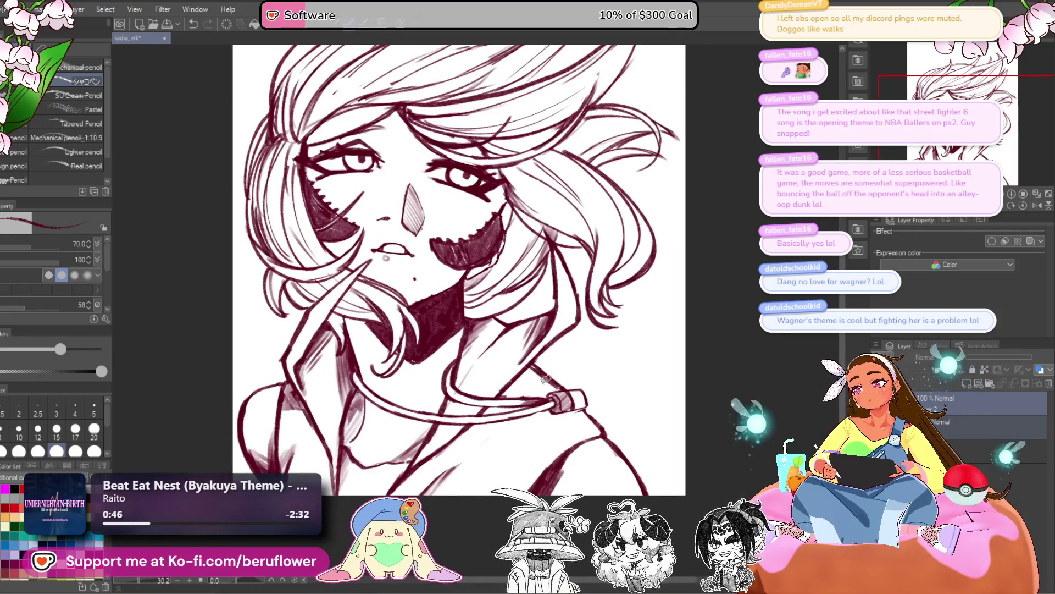
pyautogui.scroll(-5, 634, 416)
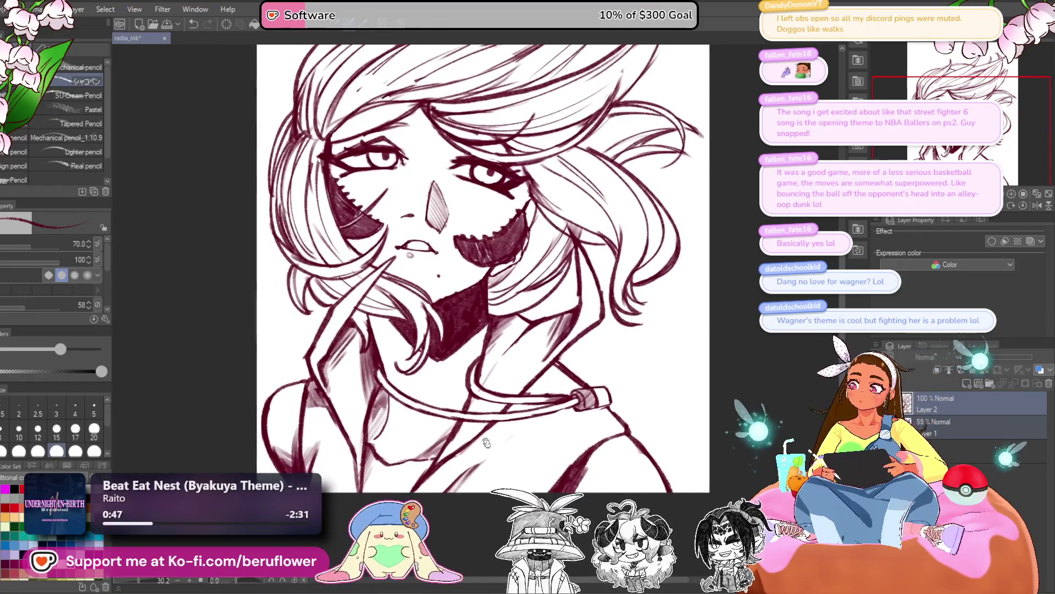
pyautogui.scroll(5, 487, 442)
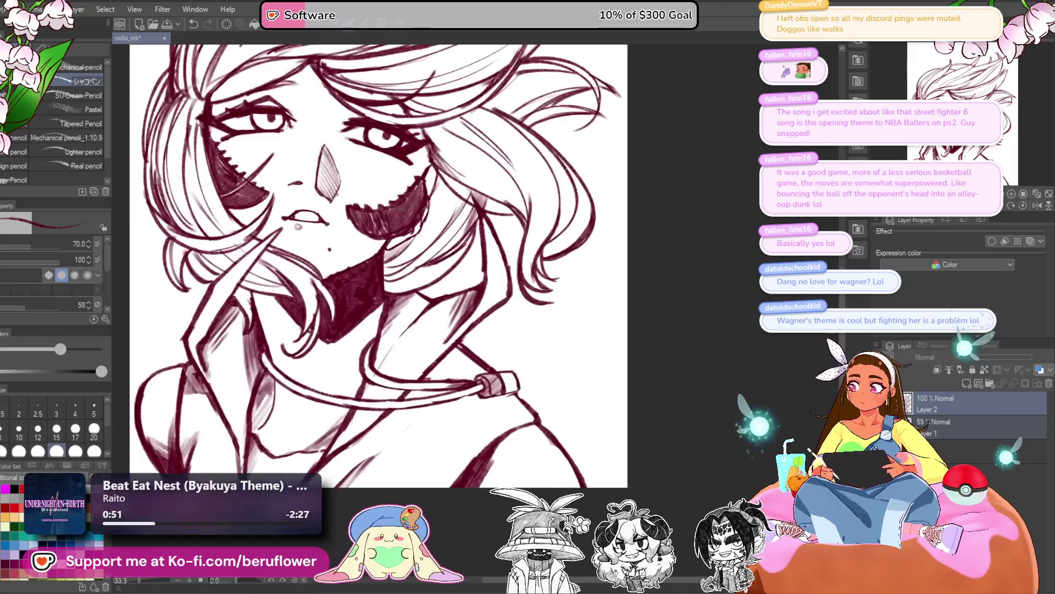
pyautogui.moveTo(552, 363); pyautogui.dragTo(572, 398)
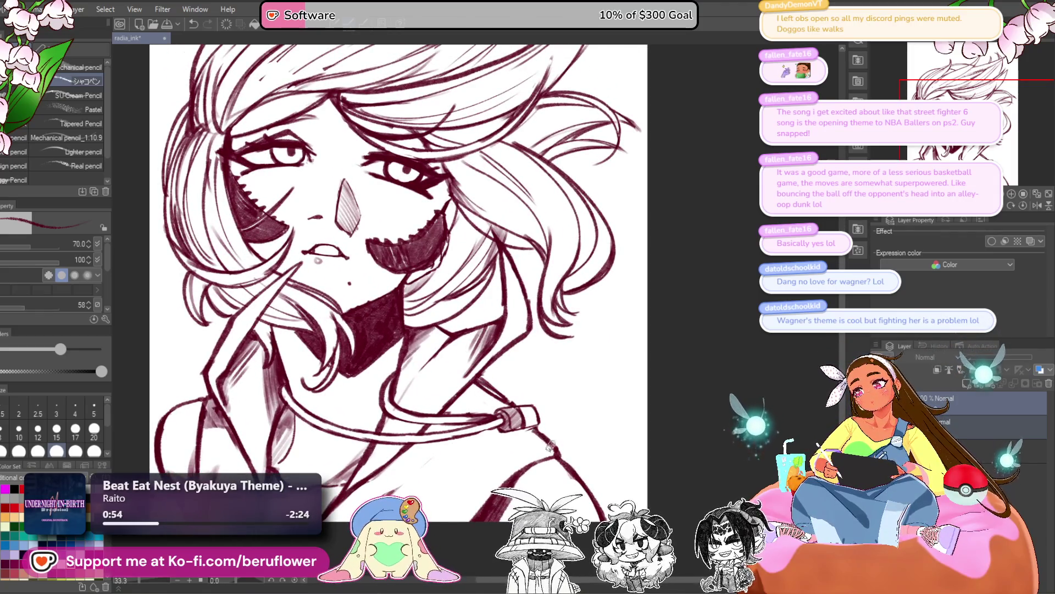
pyautogui.scroll(-4, 533, 429)
pyautogui.scroll(4, 495, 396)
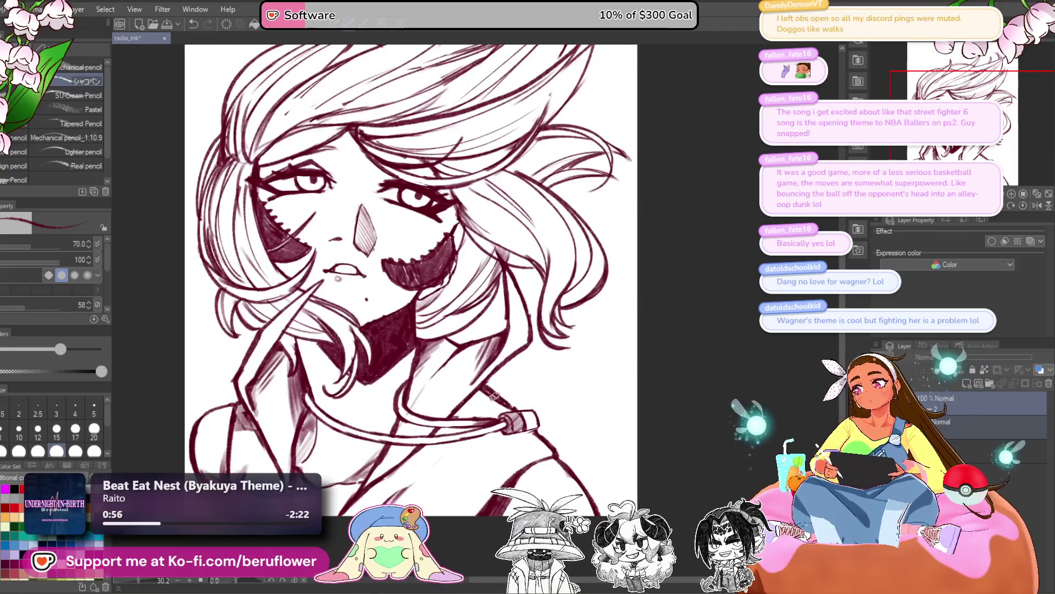
pyautogui.scroll(3, 456, 393)
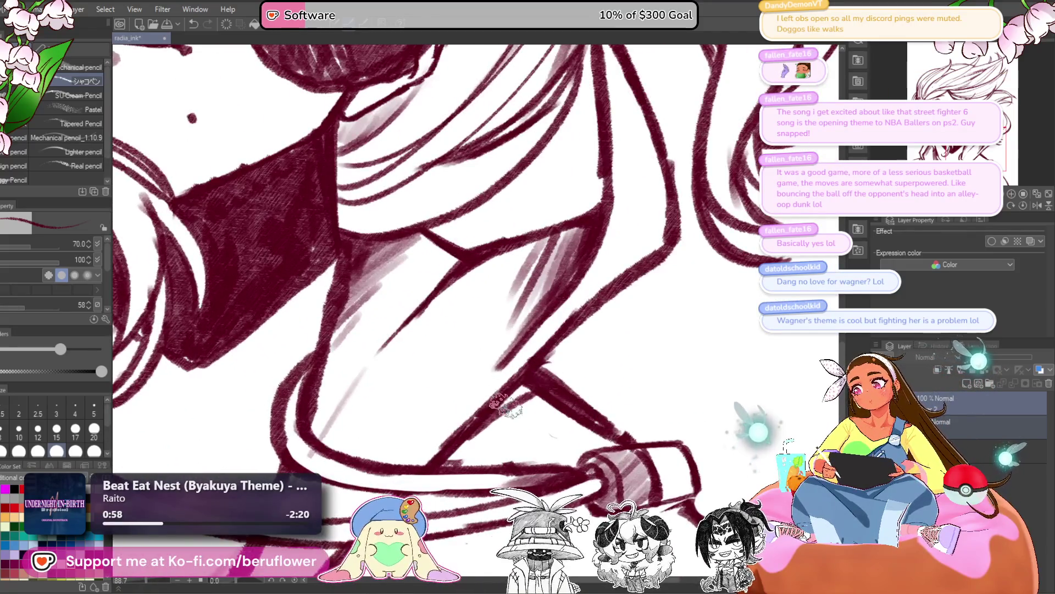
pyautogui.scroll(-3, 465, 436)
pyautogui.scroll(2, 465, 436)
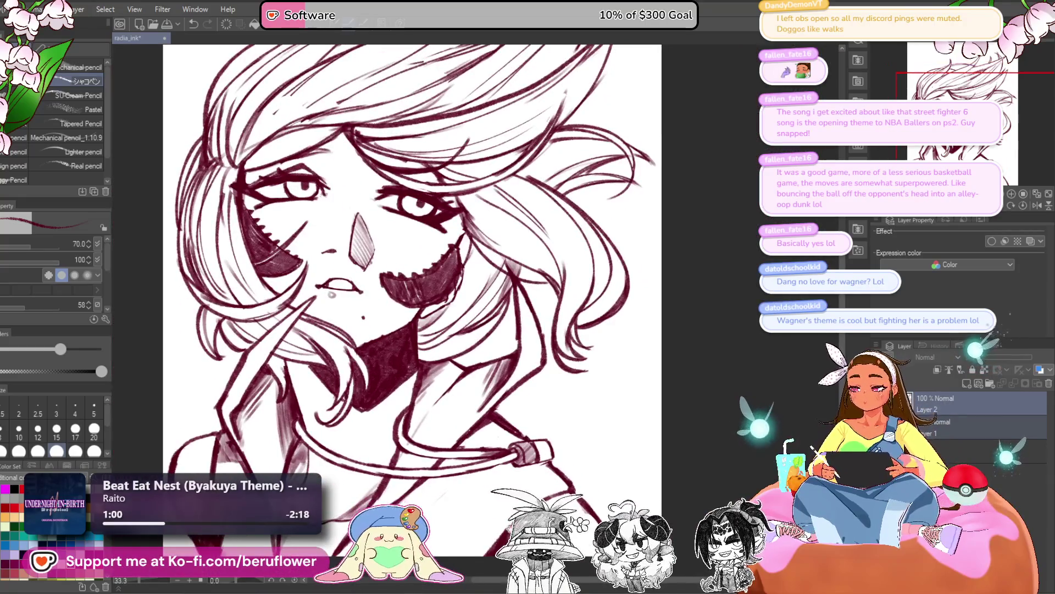
pyautogui.scroll(-1, 499, 395)
pyautogui.scroll(2, 379, 406)
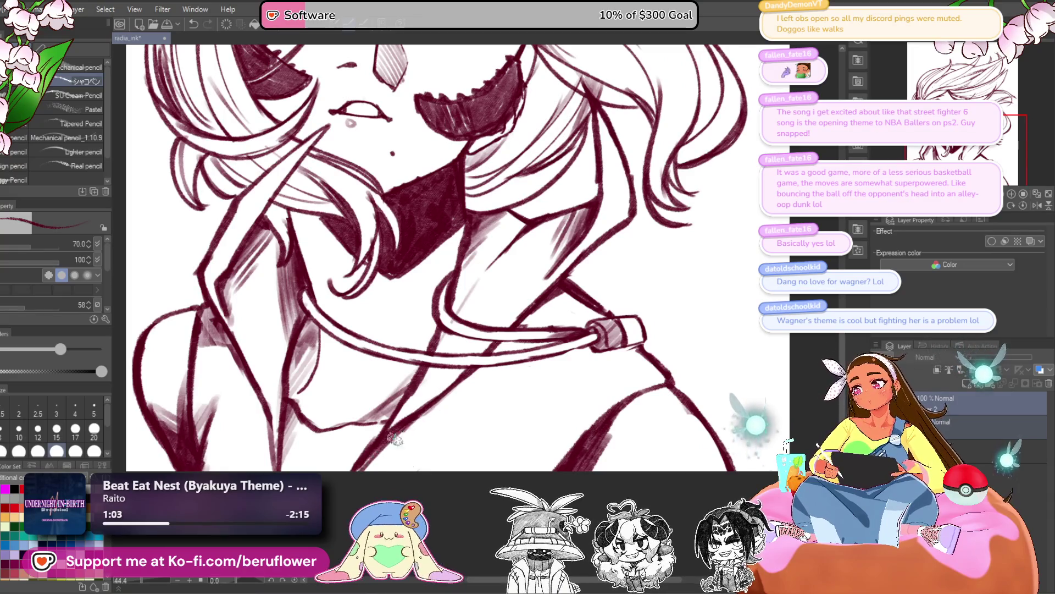
pyautogui.moveTo(395, 448)
pyautogui.mouseDown()
pyautogui.moveTo(394, 388)
pyautogui.moveTo(462, 470)
pyautogui.mouseUp()
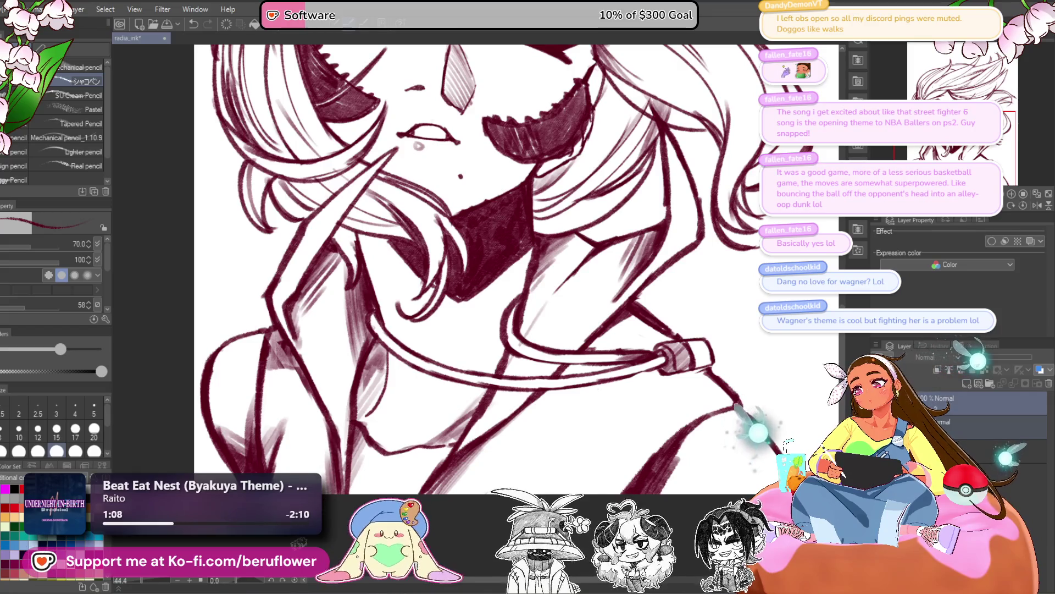
pyautogui.scroll(-3, 275, 494)
pyautogui.moveTo(640, 433)
pyautogui.mouseDown()
pyautogui.moveTo(652, 433)
pyautogui.moveTo(619, 448)
pyautogui.mouseUp()
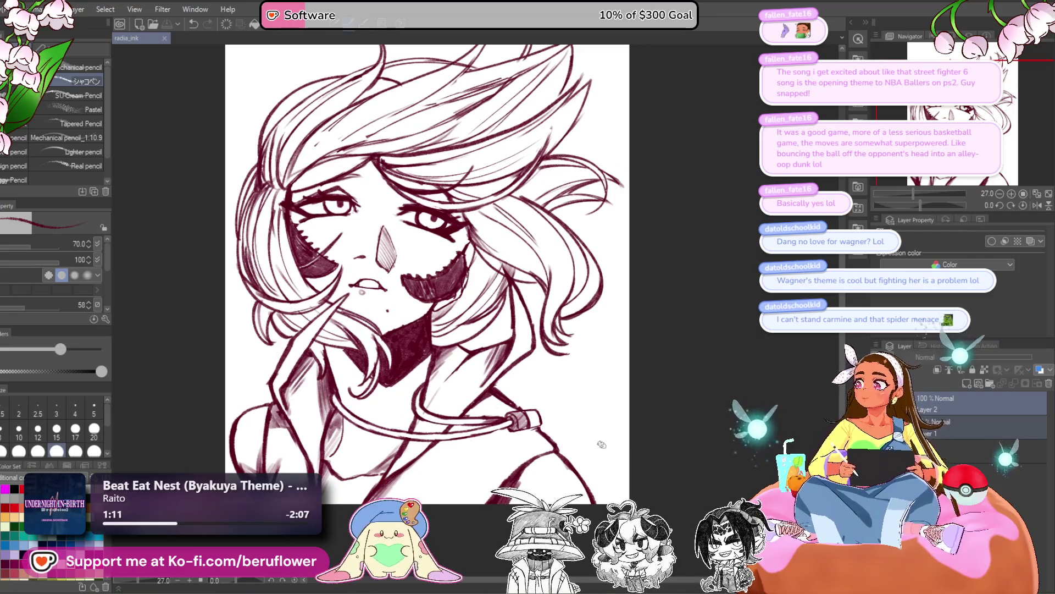
pyautogui.moveTo(437, 448); pyautogui.dragTo(486, 431)
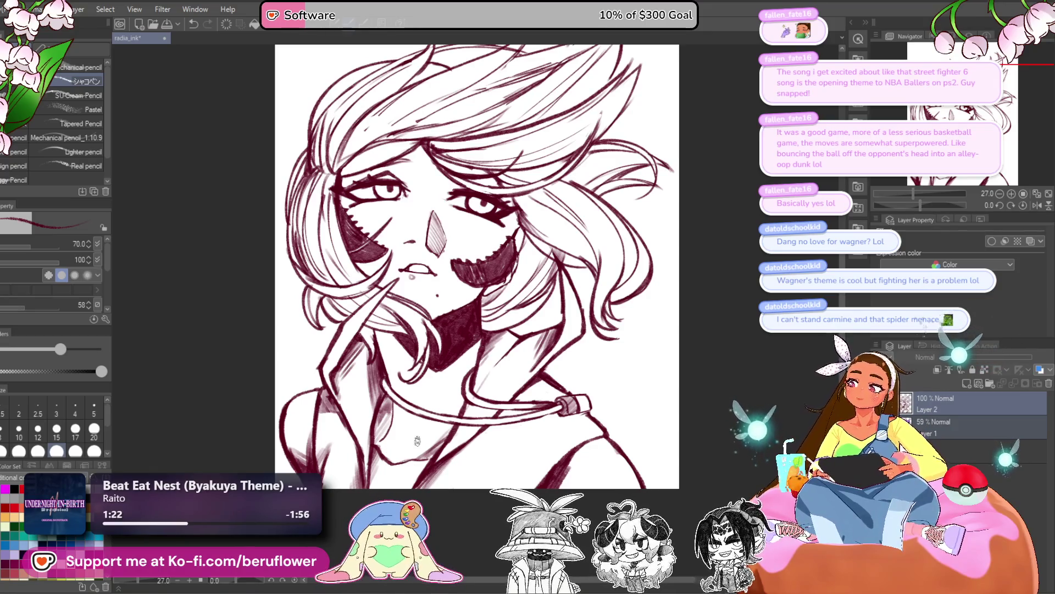
# With the view tilted about 35 degrees, draw a dark pupil line inside the eye
pyautogui.scroll(-1, 417, 441)
pyautogui.scroll(3, 419, 423)
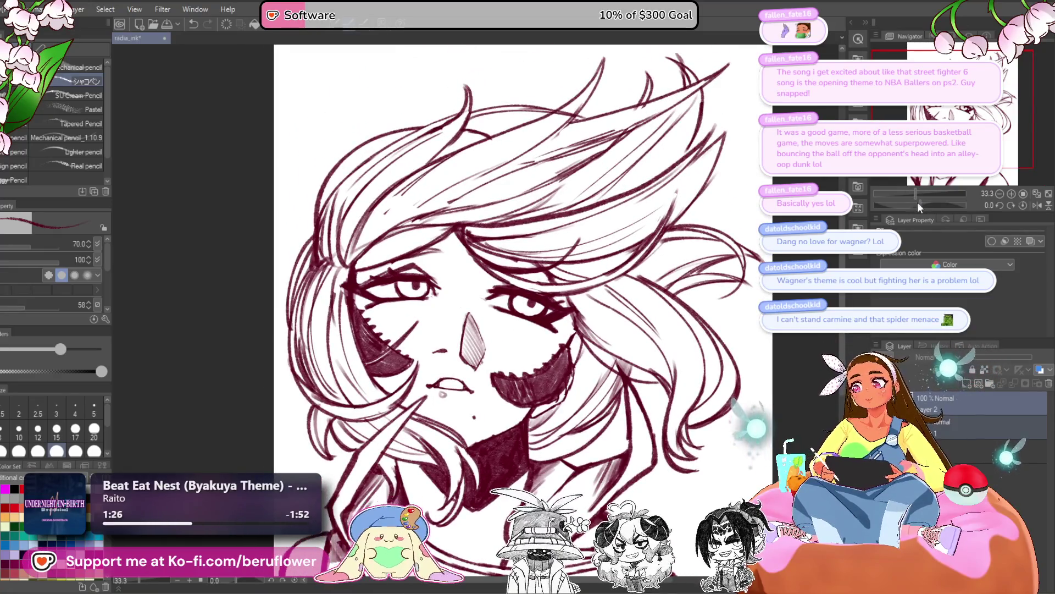
pyautogui.moveTo(922, 205); pyautogui.dragTo(911, 204)
pyautogui.scroll(5, 454, 324)
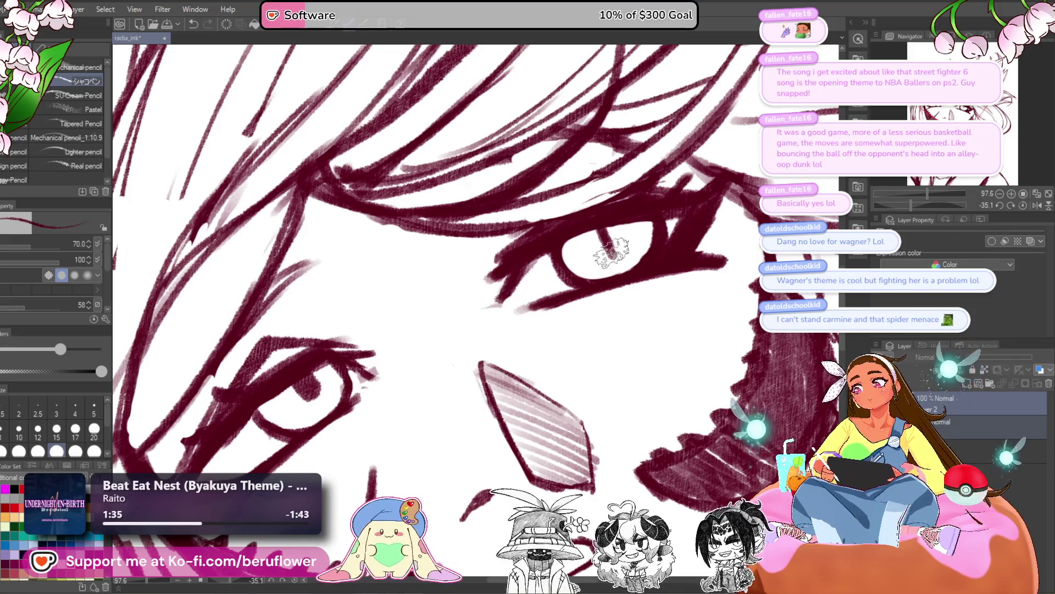
pyautogui.moveTo(614, 261); pyautogui.dragTo(617, 232)
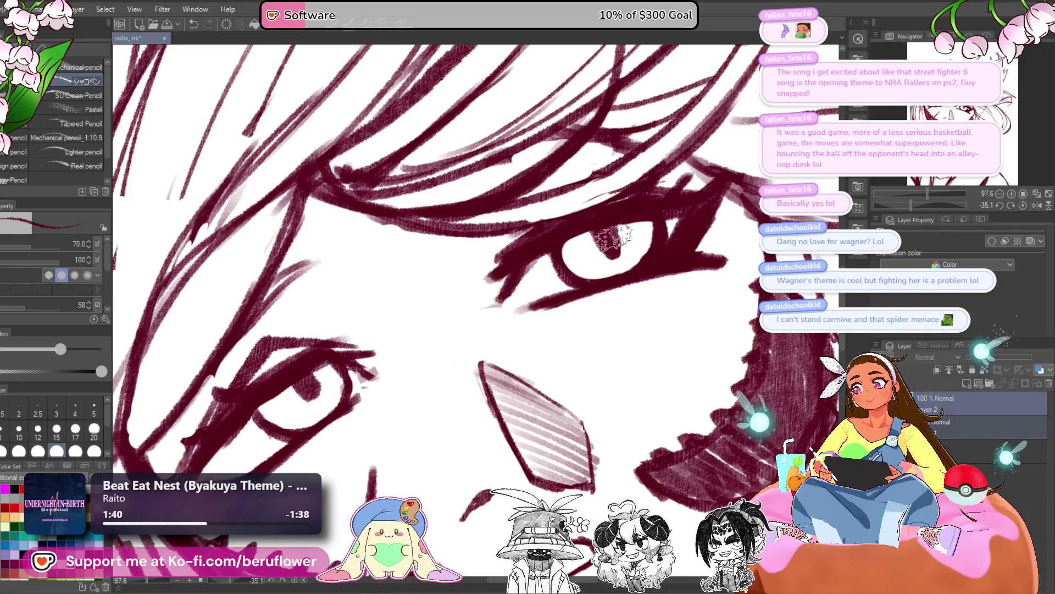
pyautogui.moveTo(613, 236); pyautogui.dragTo(625, 228)
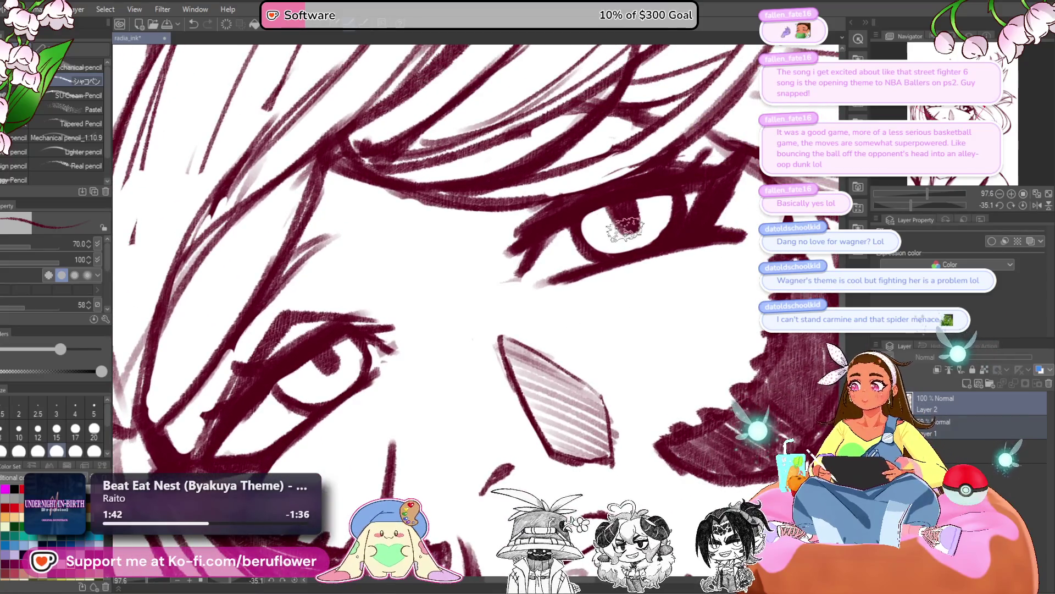
pyautogui.moveTo(319, 360); pyautogui.dragTo(458, 327)
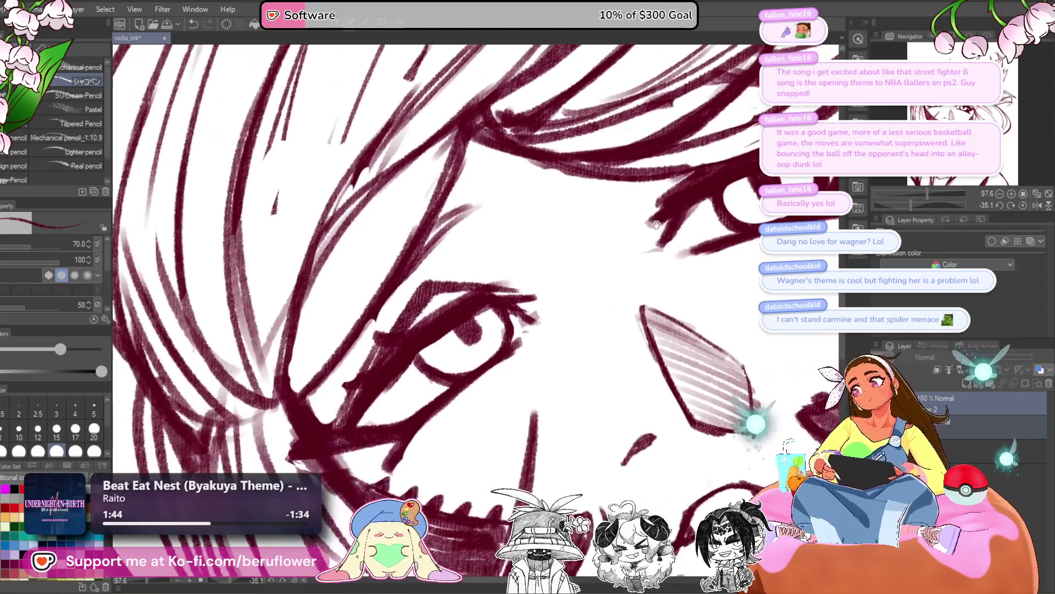
pyautogui.scroll(-4, 463, 311)
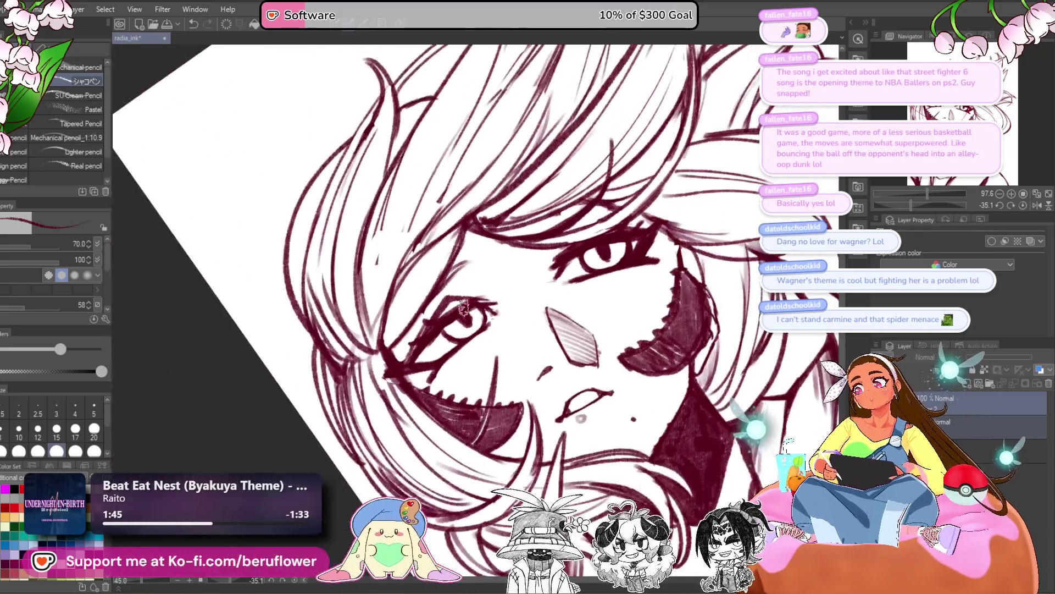
pyautogui.scroll(-3, 464, 311)
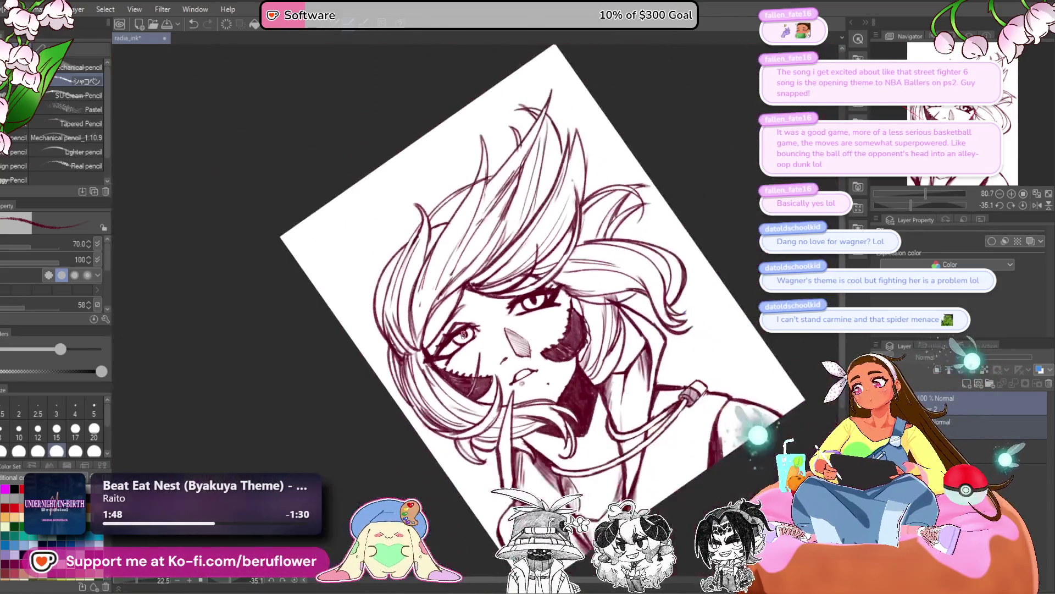
# Darken the eye's upper outer corner with the brush
pyautogui.scroll(8, 463, 334)
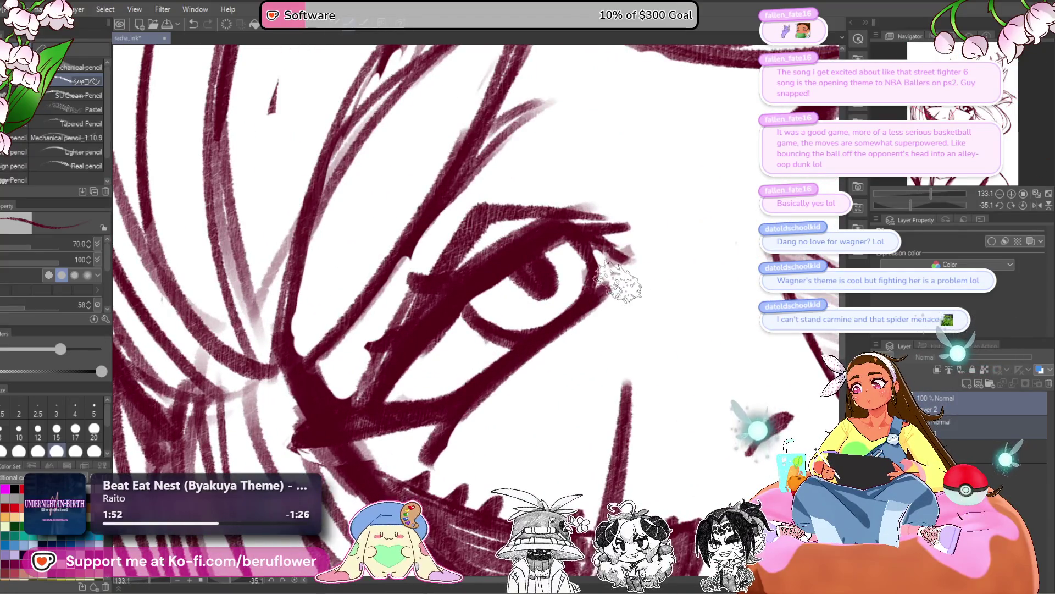
pyautogui.moveTo(607, 287); pyautogui.dragTo(575, 321)
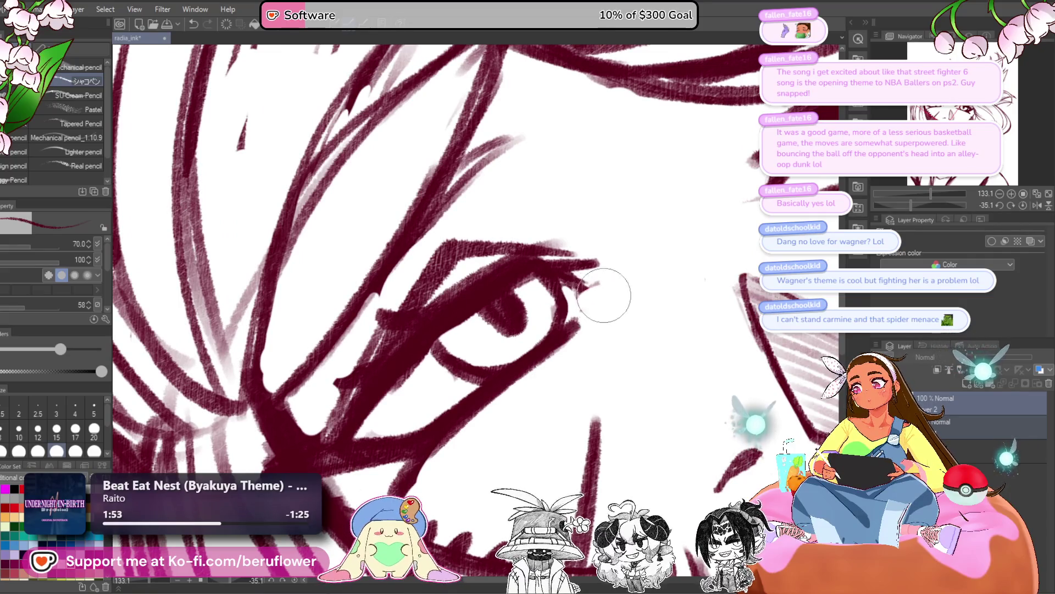
pyautogui.moveTo(561, 275)
pyautogui.mouseDown()
pyautogui.moveTo(589, 276)
pyautogui.moveTo(555, 270)
pyautogui.moveTo(601, 255)
pyautogui.moveTo(537, 252)
pyautogui.moveTo(608, 245)
pyautogui.moveTo(617, 257)
pyautogui.moveTo(549, 302)
pyautogui.mouseUp()
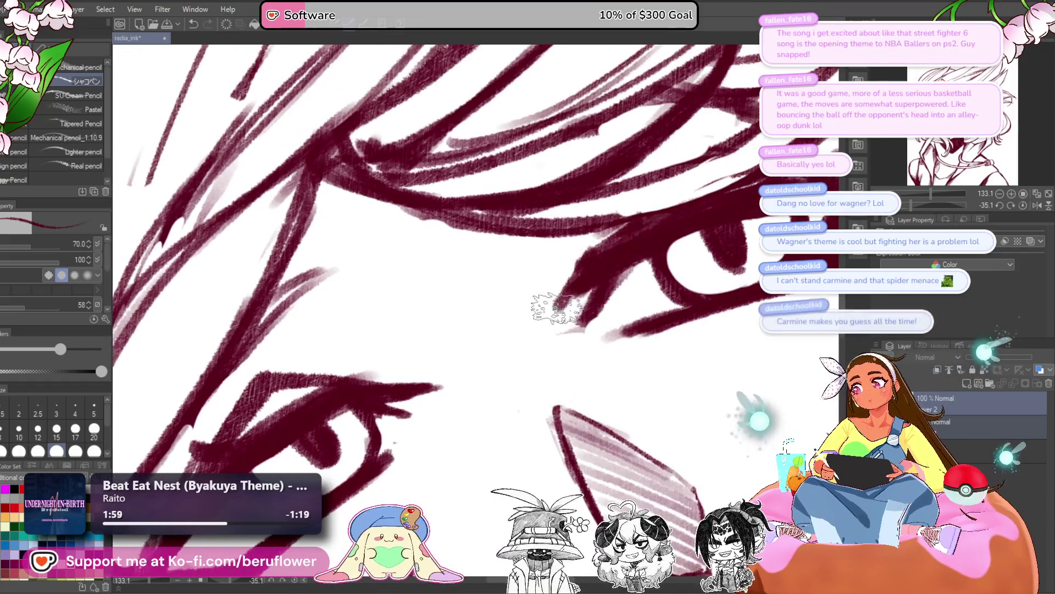
# Erase the stray line below the eye and redraw it
pyautogui.scroll(-2, 621, 220)
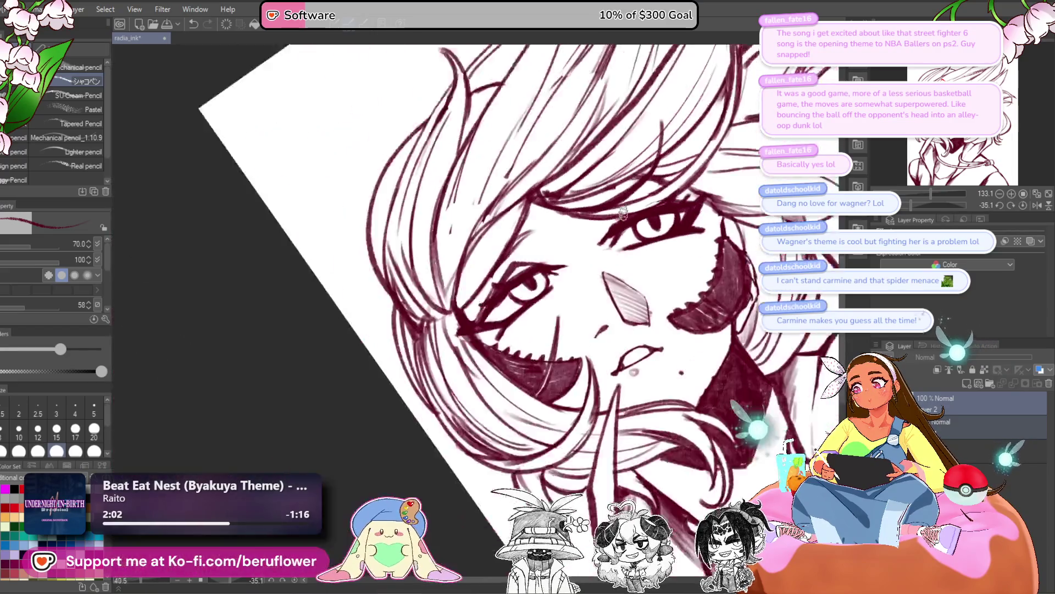
pyautogui.moveTo(624, 214)
pyautogui.mouseDown()
pyautogui.moveTo(575, 250)
pyautogui.moveTo(572, 306)
pyautogui.mouseUp()
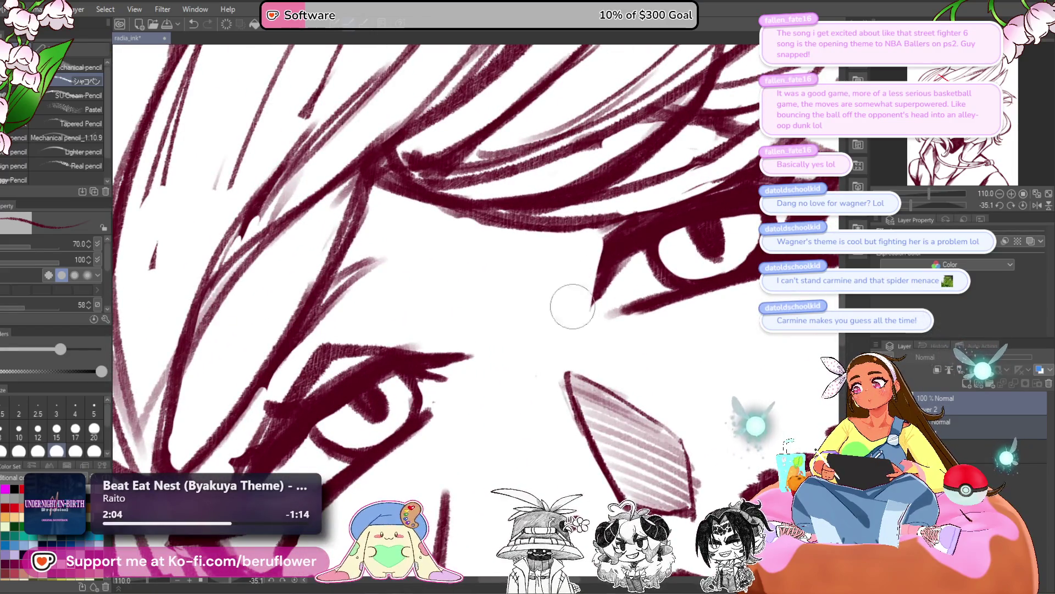
pyautogui.moveTo(592, 267); pyautogui.dragTo(583, 298)
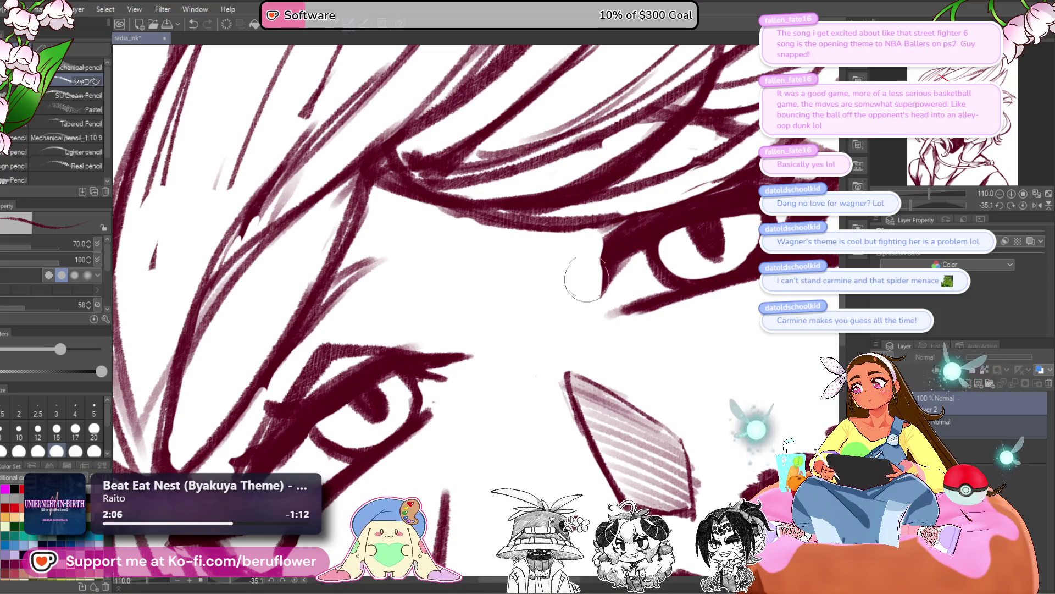
pyautogui.moveTo(603, 250)
pyautogui.mouseDown()
pyautogui.moveTo(562, 306)
pyautogui.moveTo(607, 236)
pyautogui.moveTo(560, 332)
pyautogui.mouseUp()
# Rotate the view and shade inside the left eye's iris
pyautogui.hotkey('ctrl', '-')
pyautogui.scroll(2, 560, 332)
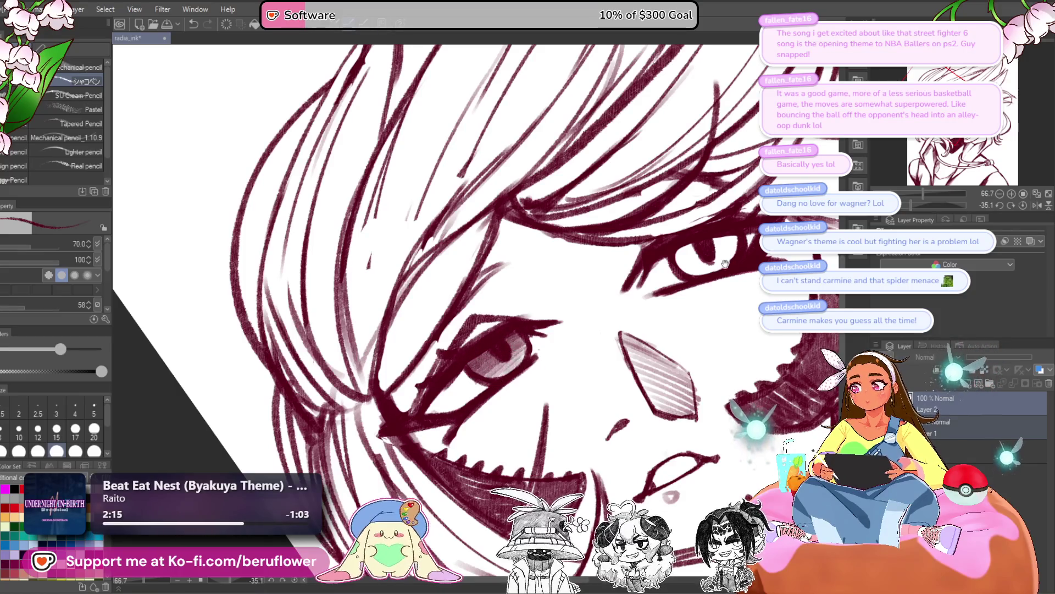
pyautogui.moveTo(517, 360); pyautogui.dragTo(633, 299)
pyautogui.moveTo(519, 256)
pyautogui.mouseDown()
pyautogui.moveTo(528, 266)
pyautogui.moveTo(549, 248)
pyautogui.moveTo(540, 269)
pyautogui.moveTo(550, 255)
pyautogui.moveTo(544, 220)
pyautogui.moveTo(569, 228)
pyautogui.mouseUp()
pyautogui.moveTo(570, 317); pyautogui.dragTo(584, 243)
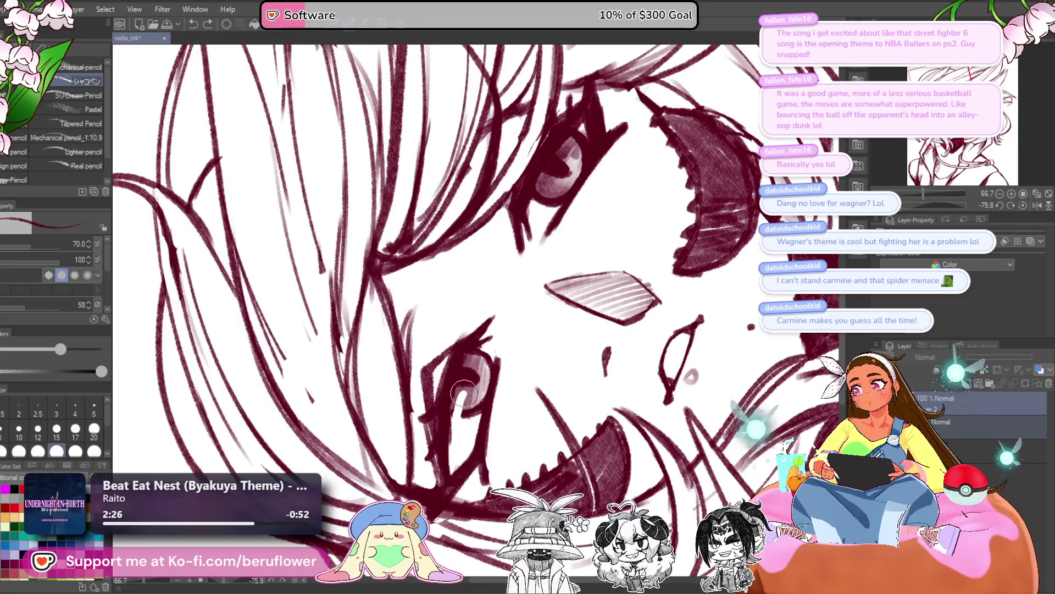
# Reset the canvas rotation to upright and pan out to review the whole face
pyautogui.click(1024, 206)
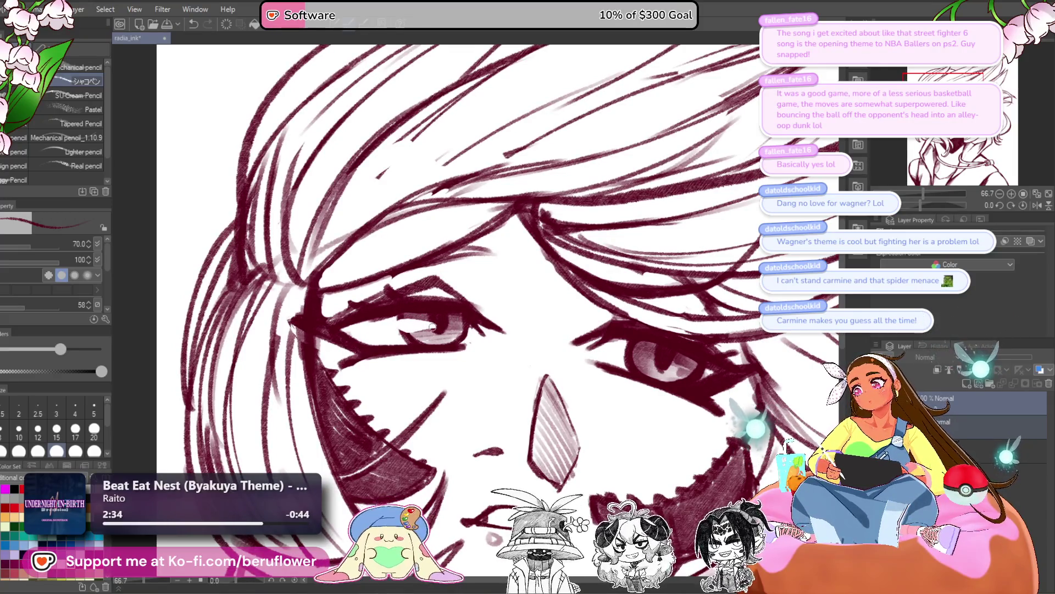
pyautogui.moveTo(700, 364)
pyautogui.mouseDown()
pyautogui.moveTo(629, 326)
pyautogui.moveTo(556, 320)
pyautogui.moveTo(613, 353)
pyautogui.mouseUp()
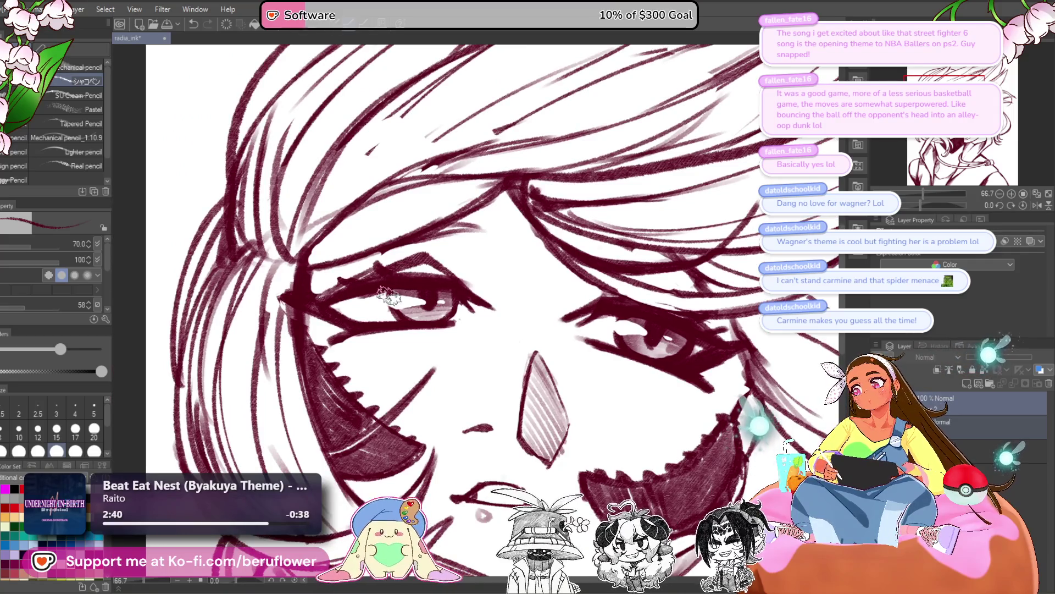
pyautogui.moveTo(548, 311); pyautogui.dragTo(512, 294)
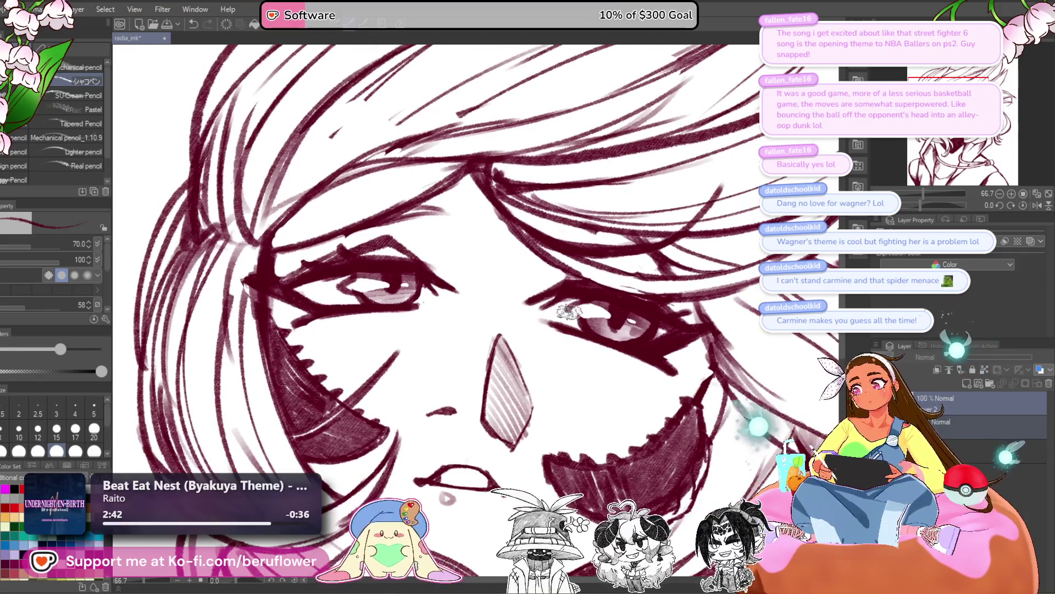
pyautogui.moveTo(618, 313); pyautogui.dragTo(641, 320)
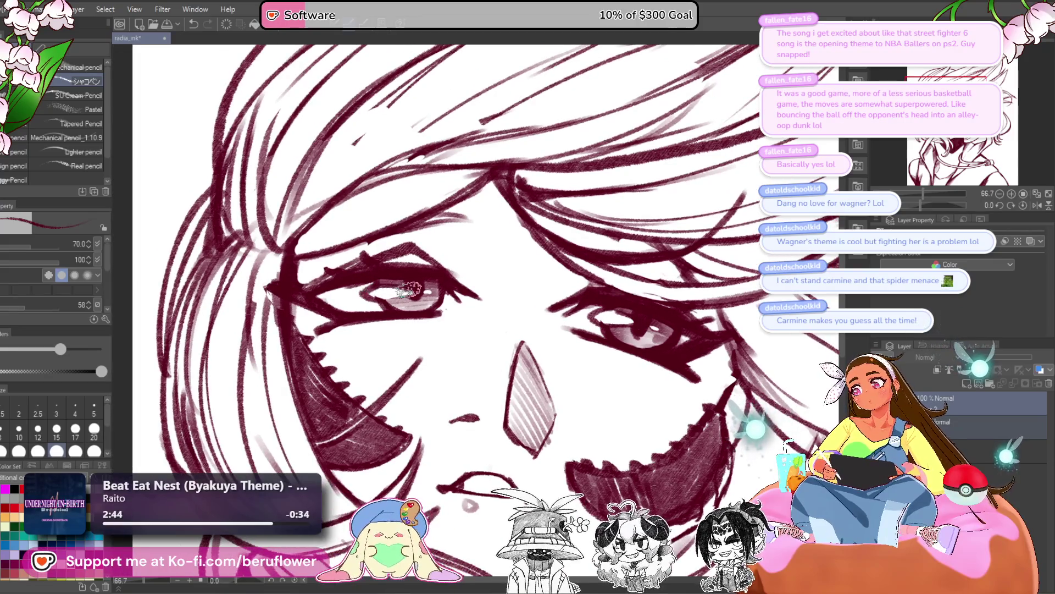
pyautogui.scroll(-5, 368, 300)
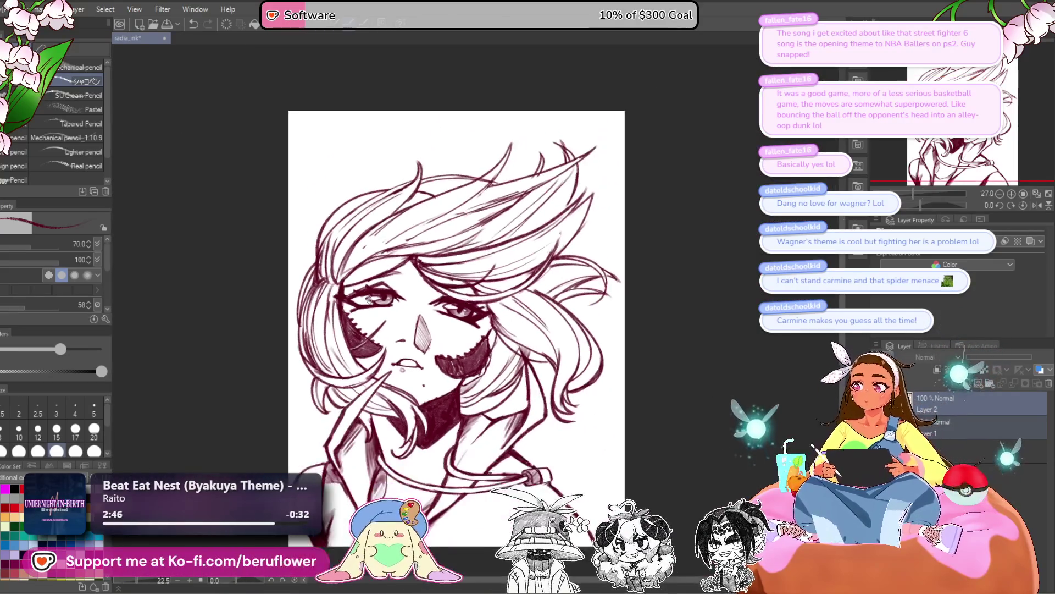
pyautogui.scroll(5, 370, 299)
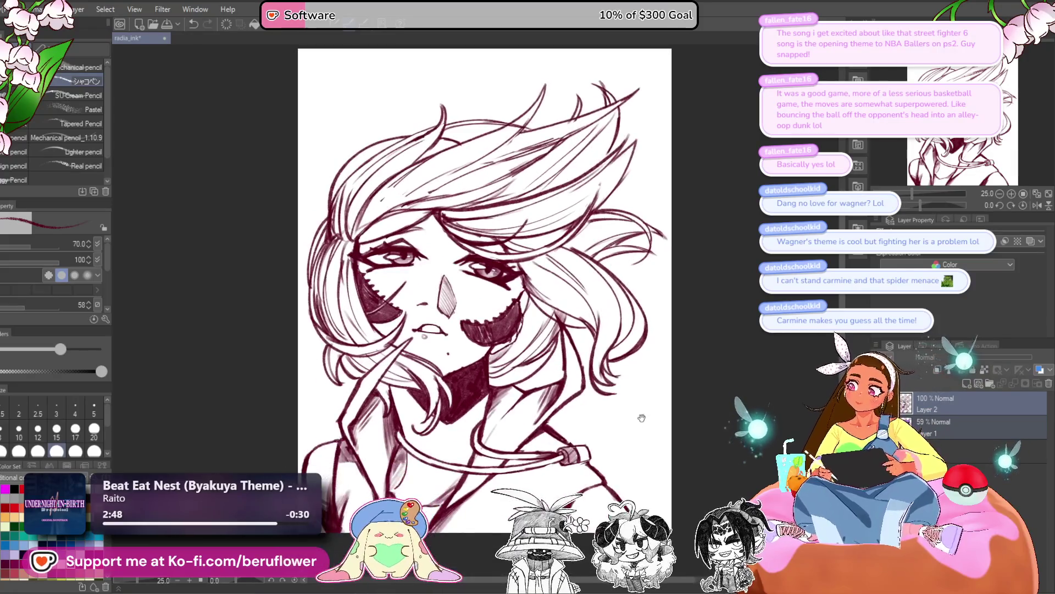
pyautogui.scroll(-1, 453, 349)
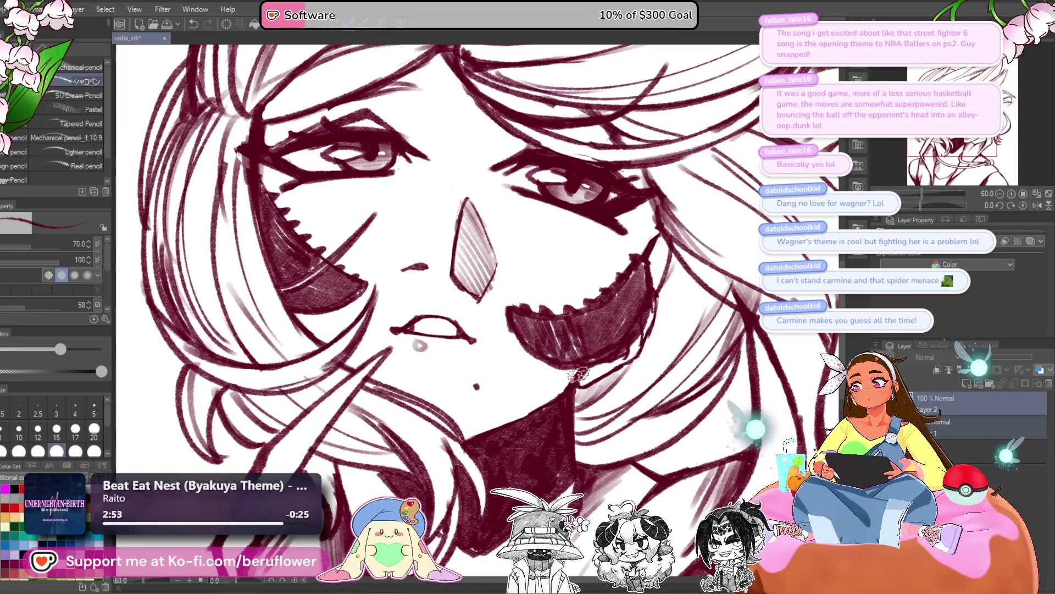
pyautogui.scroll(-3, 468, 439)
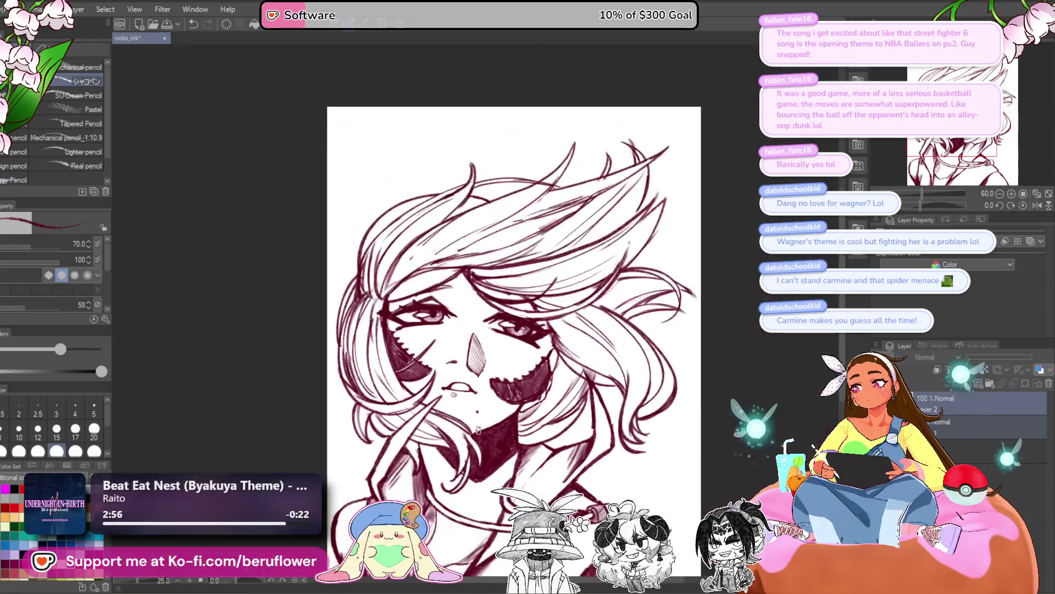
pyautogui.scroll(2, 467, 439)
pyautogui.moveTo(505, 463); pyautogui.dragTo(522, 463)
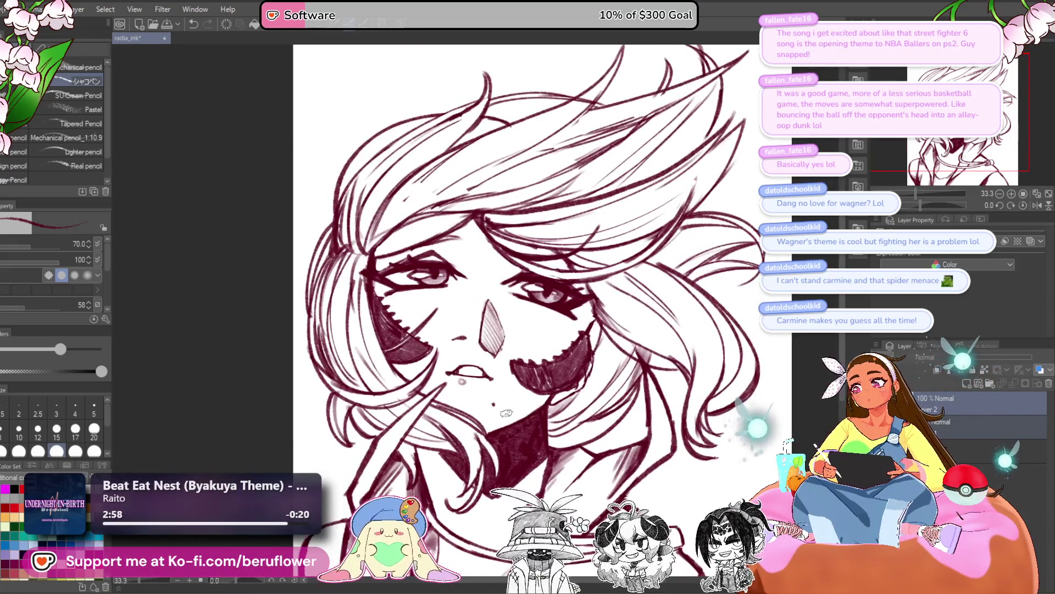
# Extend the upper lip line to the mouth corner and add a short line near the mouth
pyautogui.scroll(2, 475, 387)
pyautogui.moveTo(412, 352)
pyautogui.mouseDown()
pyautogui.moveTo(435, 342)
pyautogui.moveTo(509, 363)
pyautogui.mouseUp()
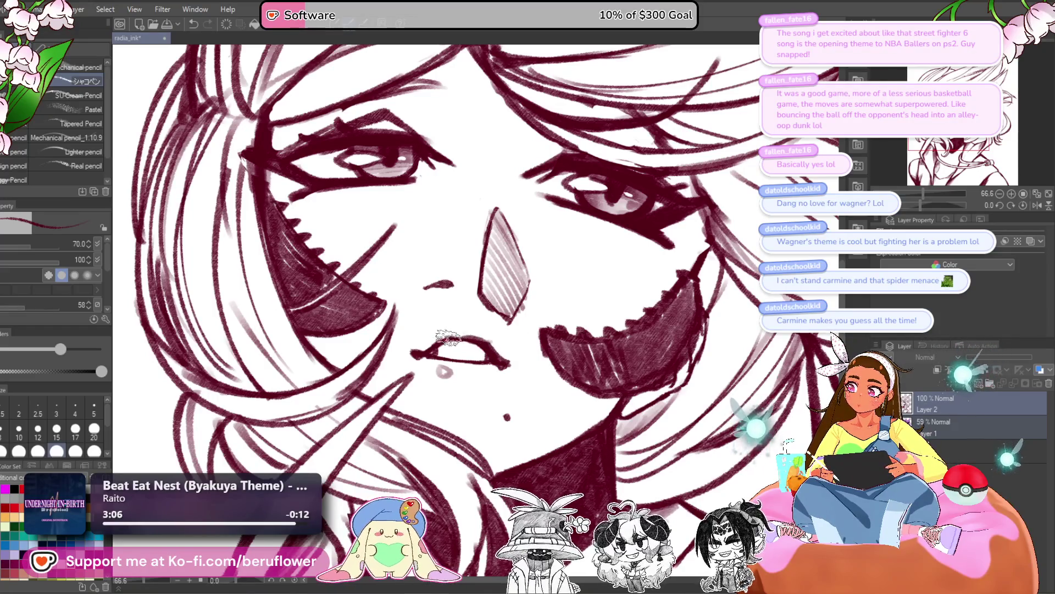
pyautogui.scroll(-5, 422, 348)
pyautogui.scroll(4, 423, 348)
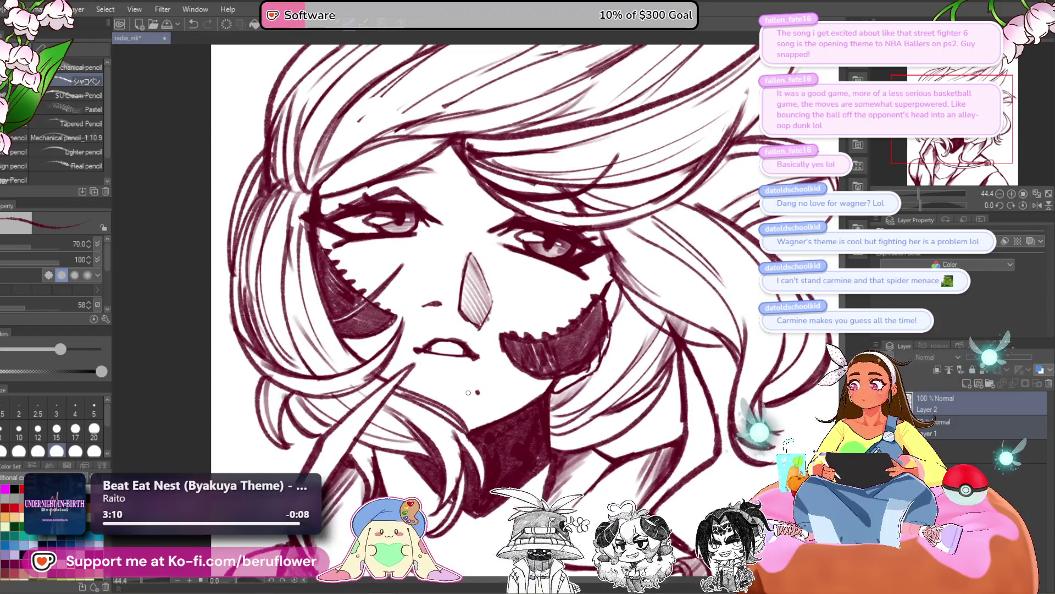
pyautogui.scroll(-3, 443, 360)
pyautogui.moveTo(469, 393); pyautogui.dragTo(409, 349)
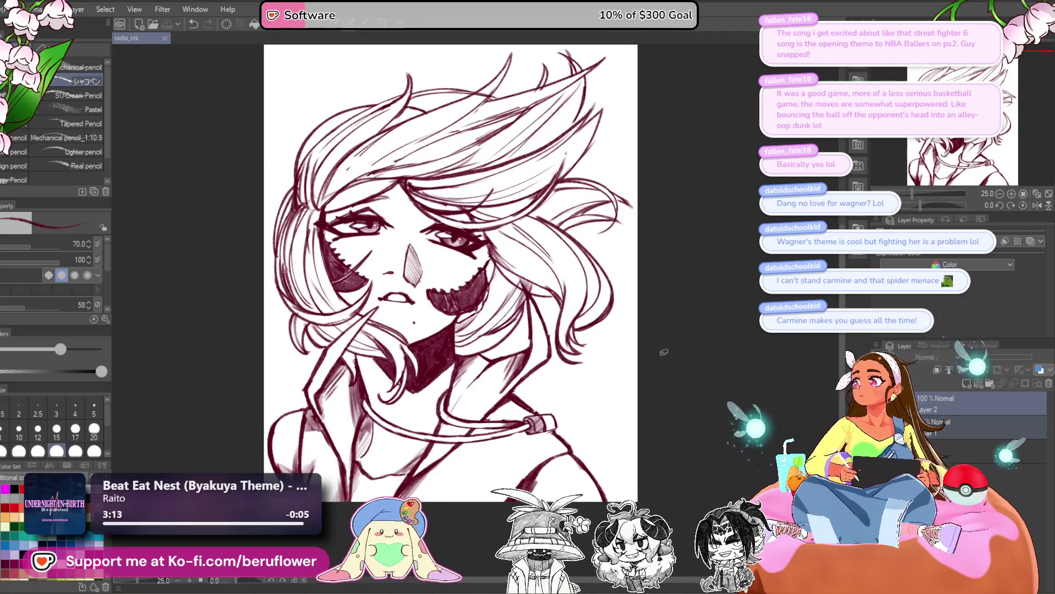
pyautogui.moveTo(665, 352)
pyautogui.mouseDown()
pyautogui.moveTo(674, 405)
pyautogui.moveTo(662, 413)
pyautogui.mouseUp()
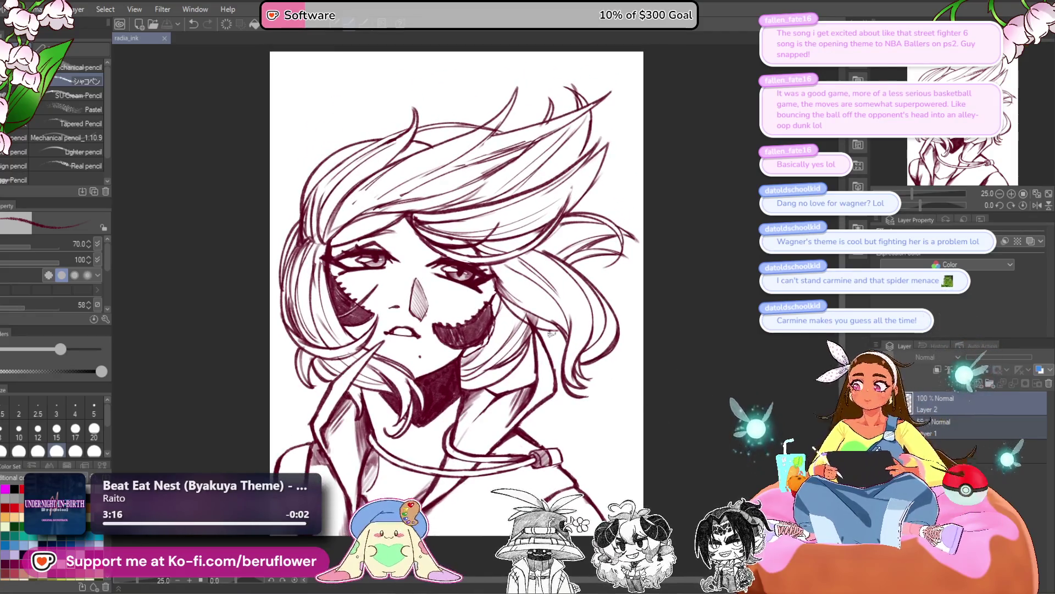
pyautogui.scroll(4, 486, 309)
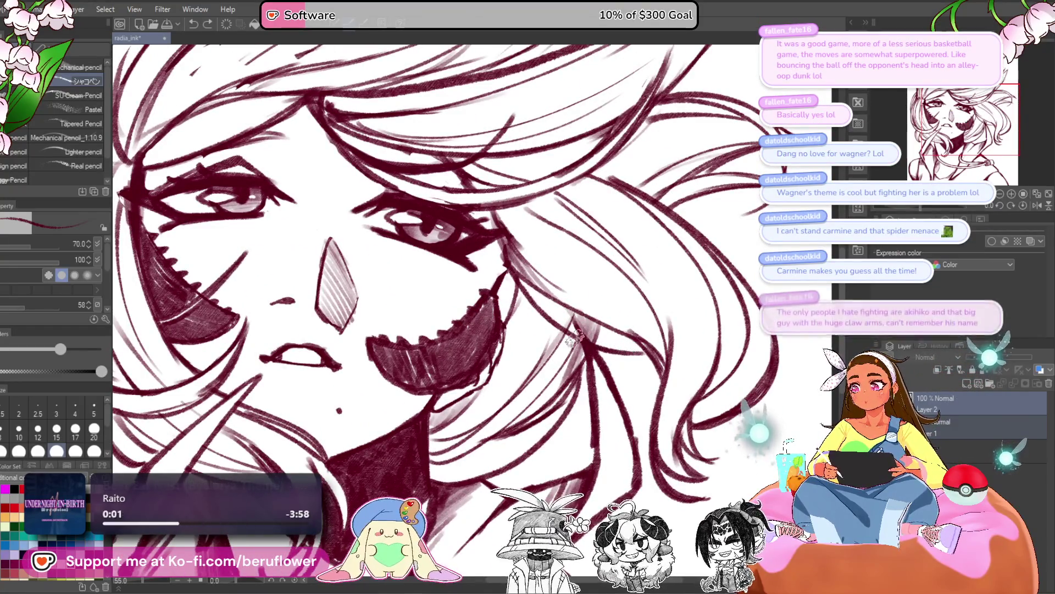
pyautogui.moveTo(514, 275)
pyautogui.mouseDown()
pyautogui.moveTo(491, 277)
pyautogui.moveTo(508, 282)
pyautogui.mouseUp()
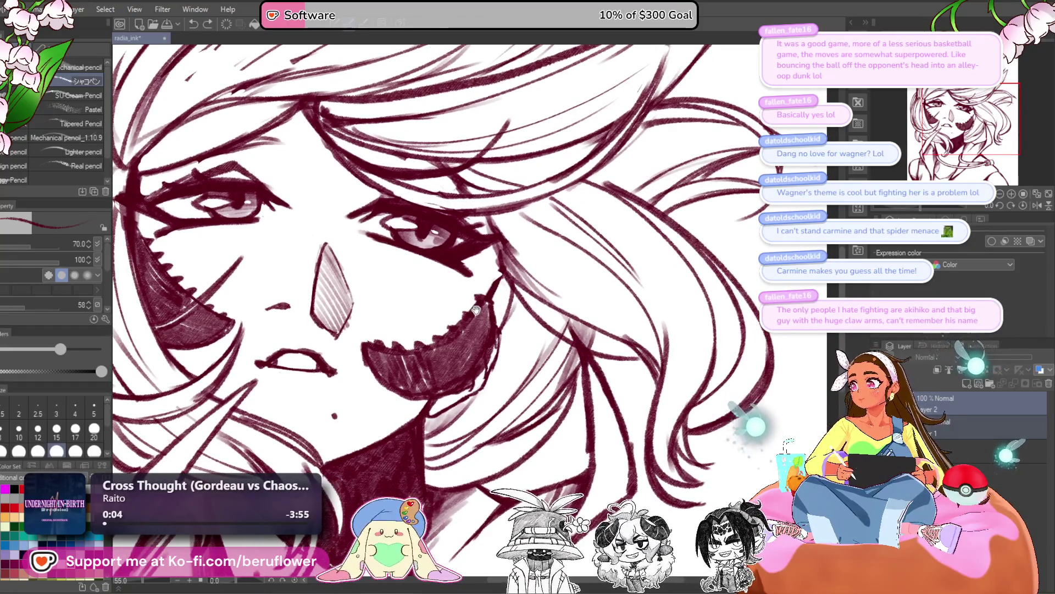
pyautogui.moveTo(478, 308); pyautogui.dragTo(524, 323)
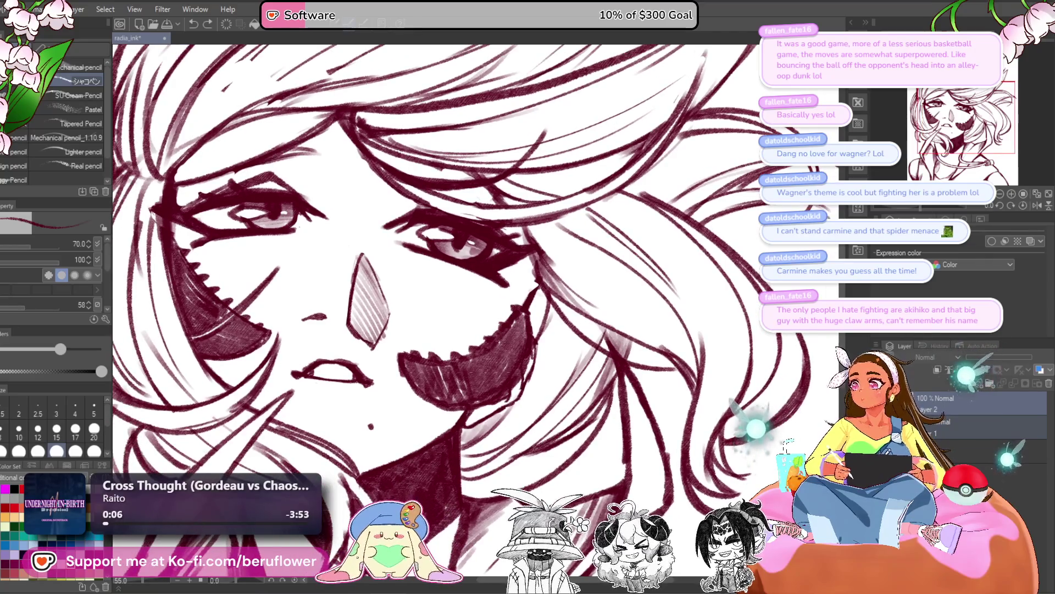
pyautogui.moveTo(925, 209); pyautogui.dragTo(941, 205)
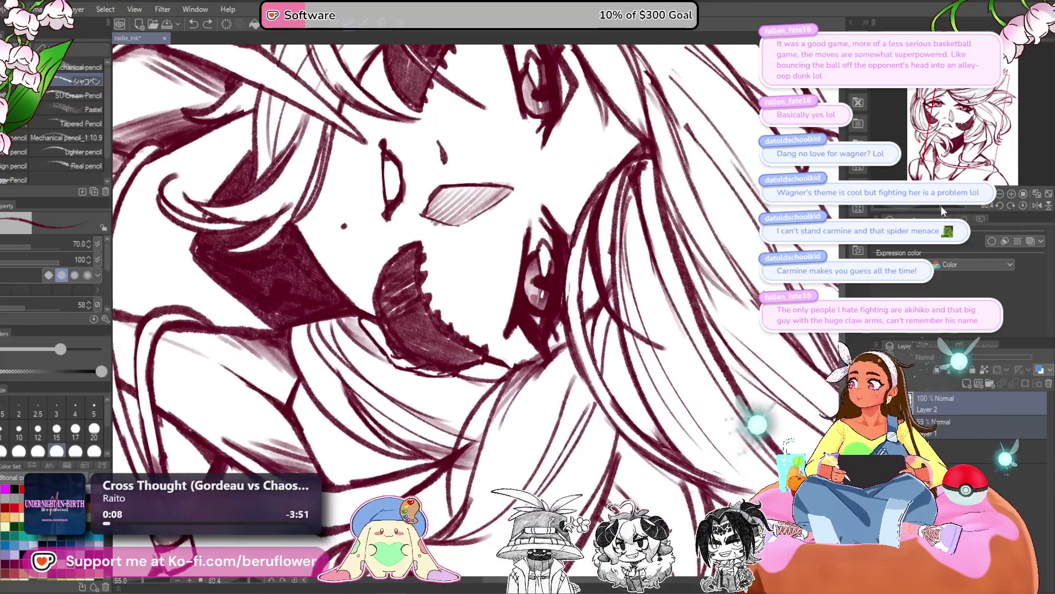
pyautogui.moveTo(640, 319); pyautogui.dragTo(625, 271)
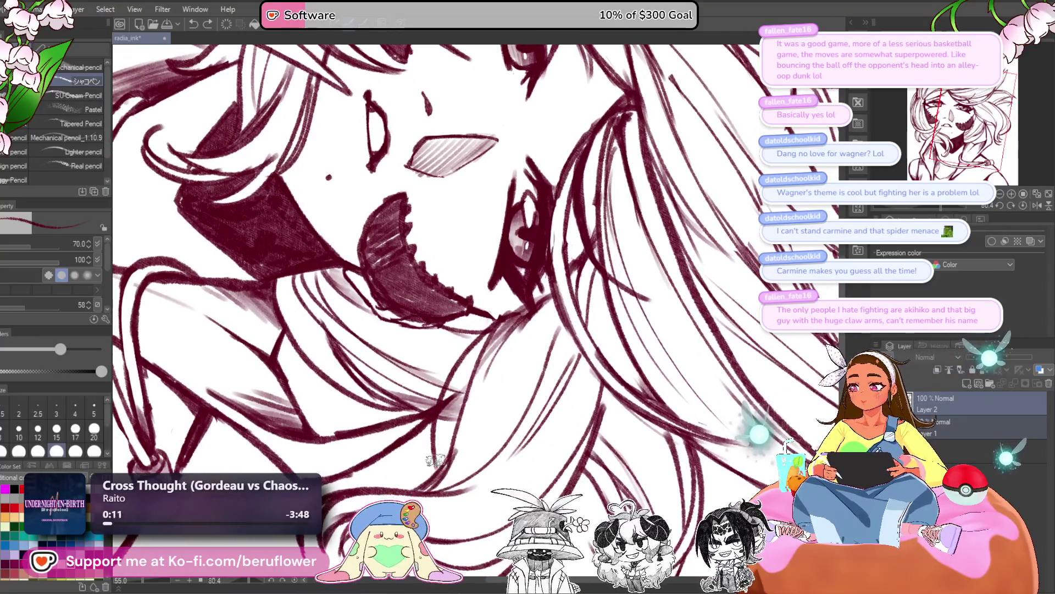
pyautogui.moveTo(434, 382); pyautogui.dragTo(465, 330)
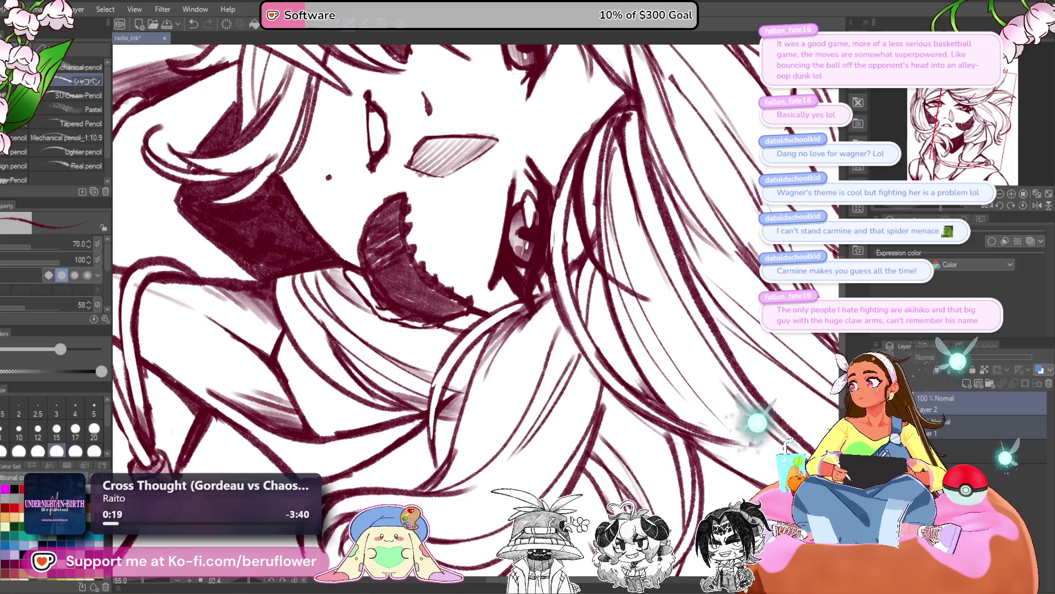
# Reset the canvas rotation to upright, recentre the face and zoom out toward the whole bust
pyautogui.moveTo(539, 328); pyautogui.dragTo(543, 323)
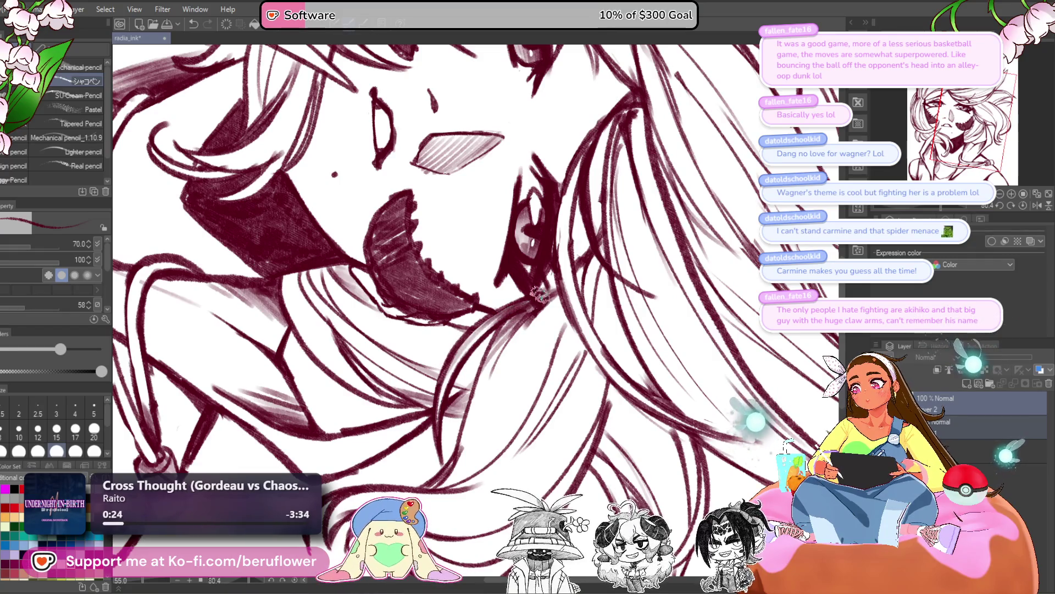
pyautogui.click(1024, 206)
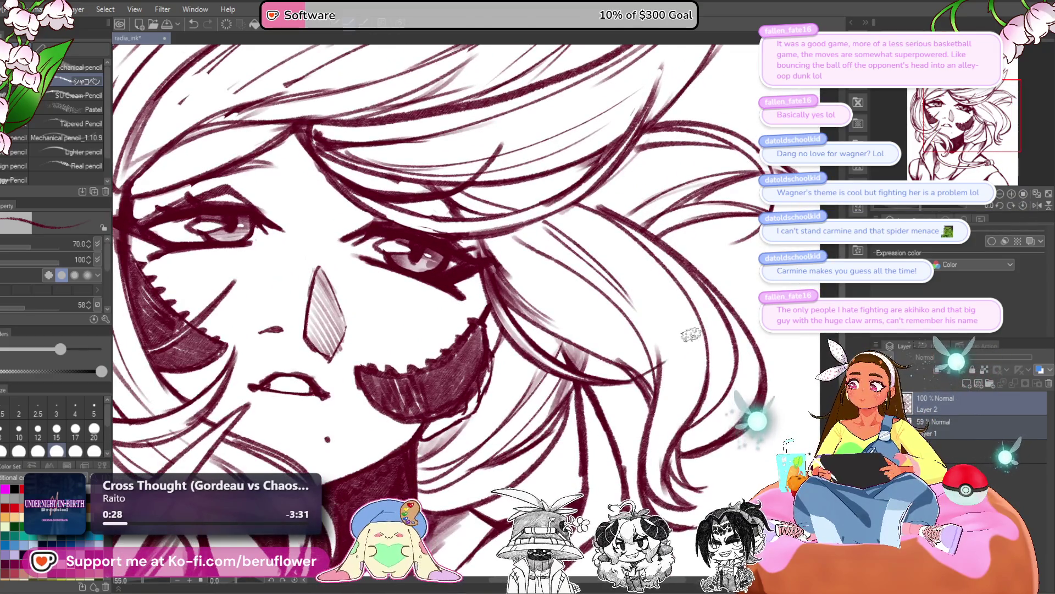
pyautogui.moveTo(639, 386); pyautogui.dragTo(608, 388)
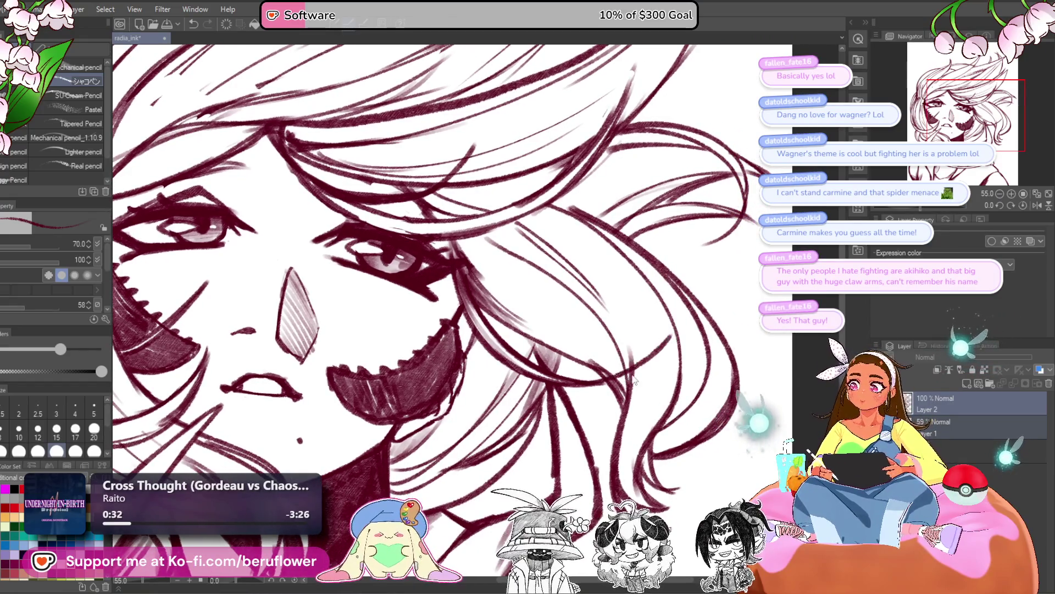
pyautogui.hotkey('ctrl', '-')
pyautogui.hotkey('ctrl', '-')
pyautogui.hotkey('ctrl', '-')
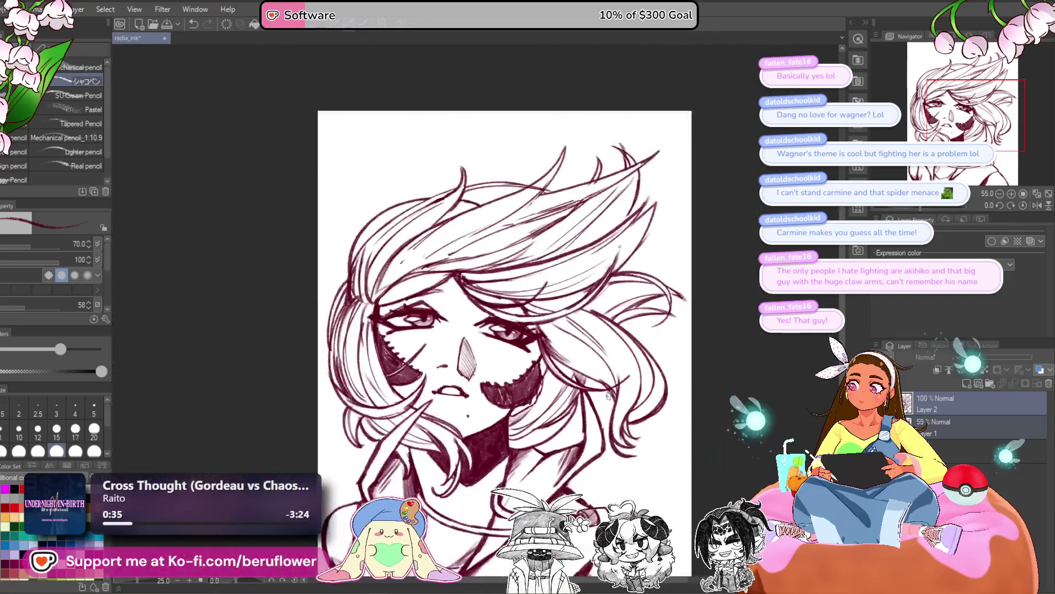
# Tilt and zoom the view onto the face, then turn it upright and recentre the drawing
pyautogui.hotkey('ctrl', '-')
pyautogui.hotkey('ctrl', '+')
pyautogui.hotkey('ctrl', '+')
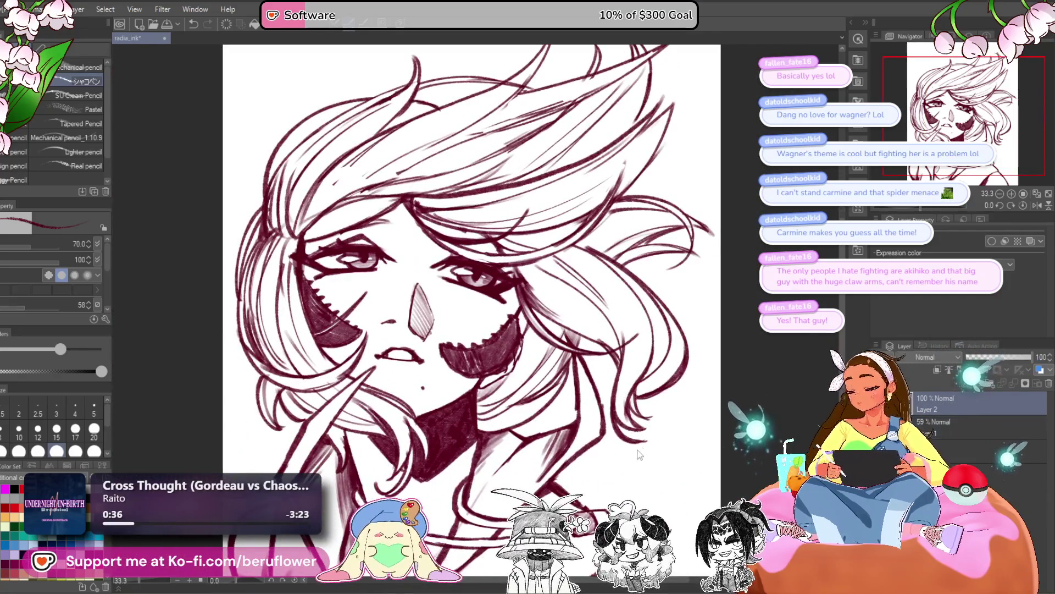
pyautogui.moveTo(626, 471); pyautogui.dragTo(639, 411)
pyautogui.scroll(3, 640, 411)
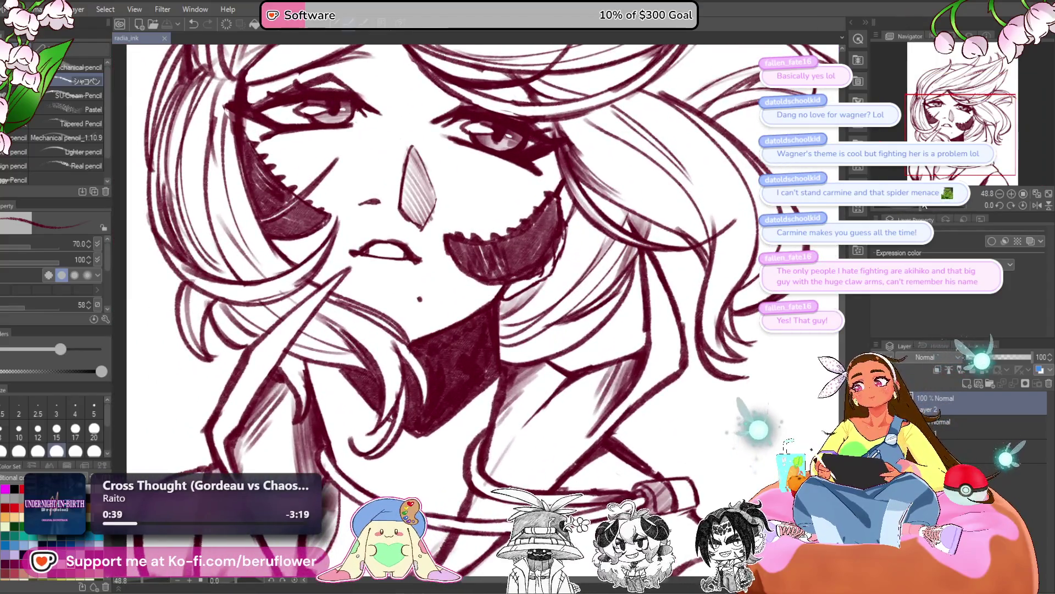
pyautogui.moveTo(417, 385)
pyautogui.mouseDown()
pyautogui.moveTo(411, 397)
pyautogui.moveTo(531, 333)
pyautogui.moveTo(492, 379)
pyautogui.mouseUp()
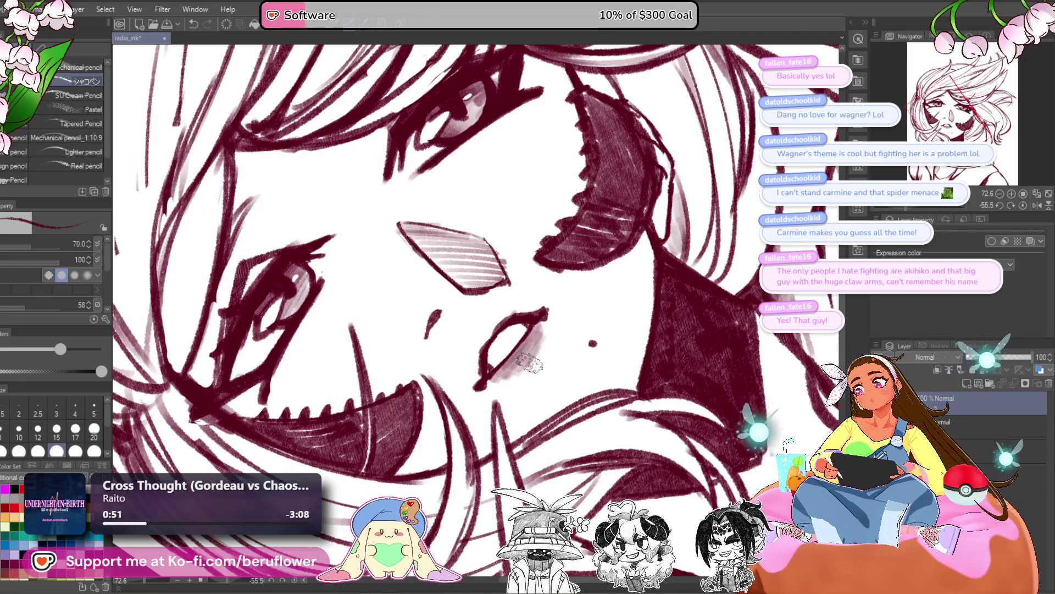
pyautogui.scroll(-5, 542, 328)
pyautogui.scroll(2, 548, 321)
pyautogui.moveTo(548, 321); pyautogui.dragTo(551, 352)
pyautogui.scroll(-4, 551, 352)
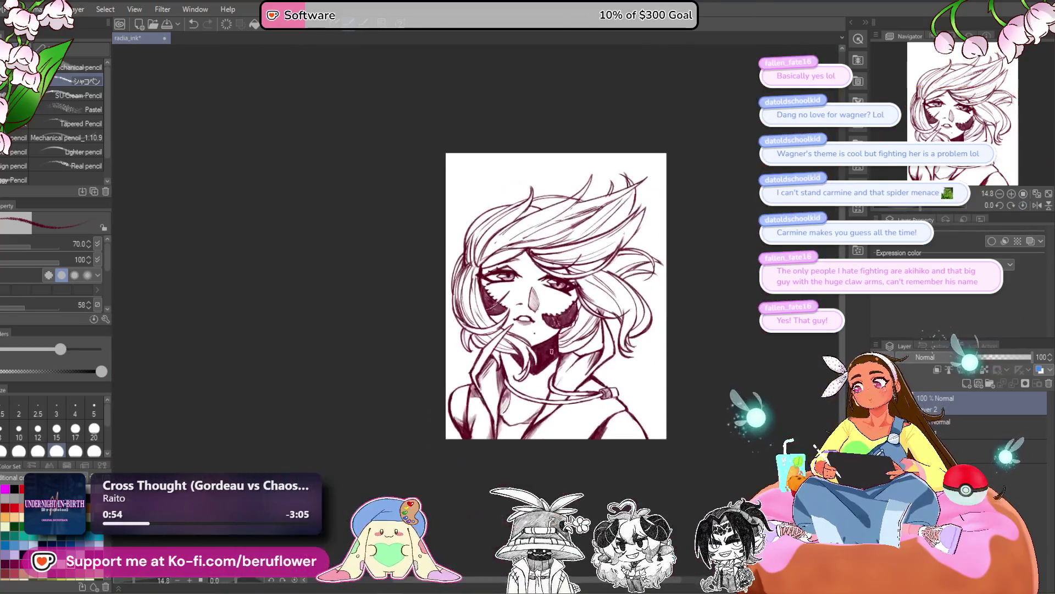
pyautogui.scroll(3, 552, 352)
pyautogui.moveTo(526, 463); pyautogui.dragTo(435, 536)
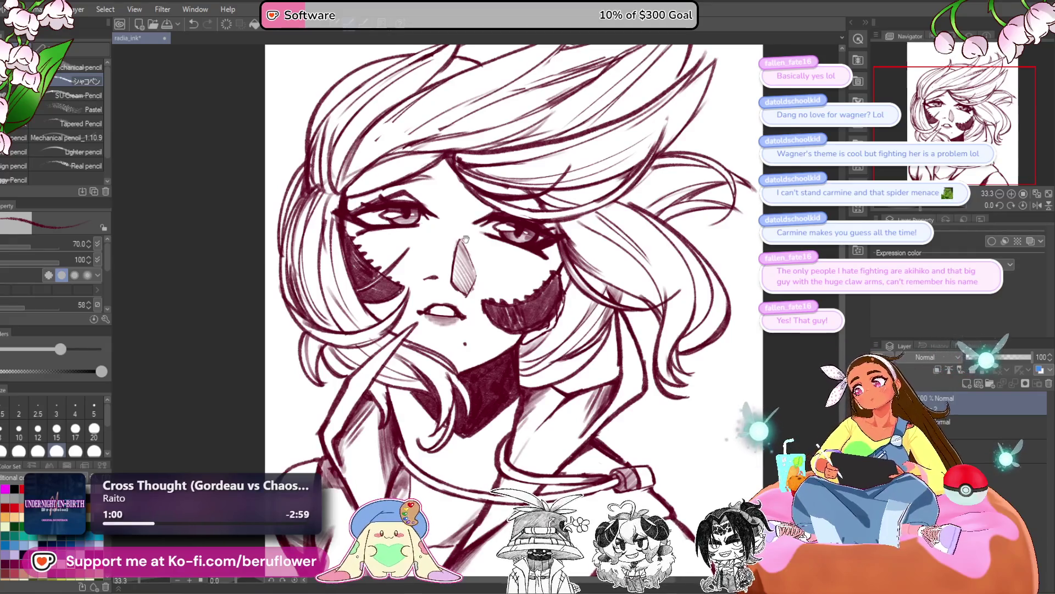
pyautogui.scroll(5, 465, 238)
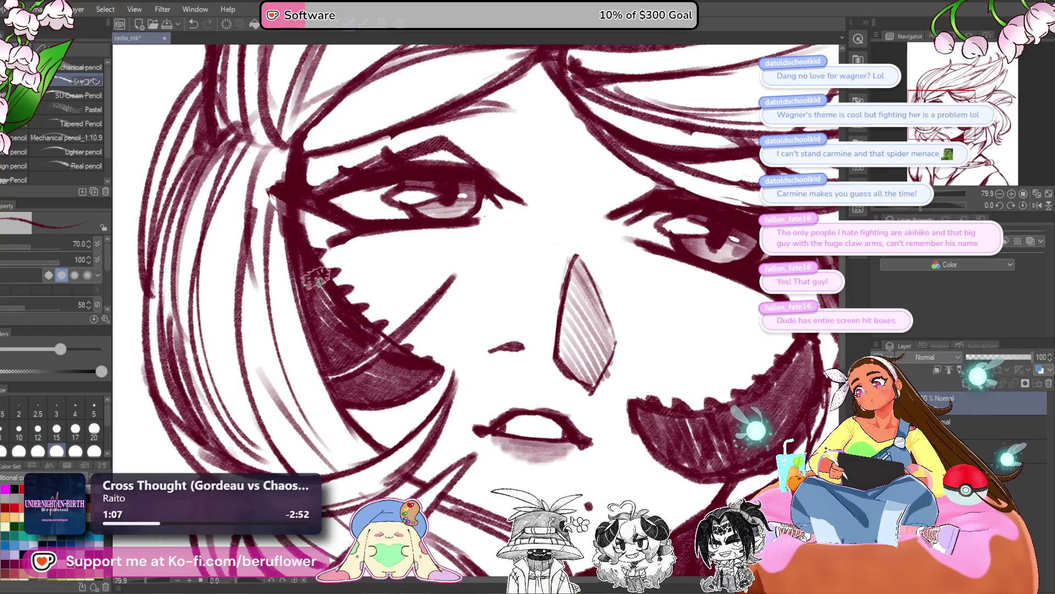
# Erase the dark hair strokes overlapping the left-hand cheek patch
pyautogui.moveTo(316, 264)
pyautogui.mouseDown()
pyautogui.moveTo(345, 306)
pyautogui.moveTo(382, 328)
pyautogui.moveTo(363, 326)
pyautogui.mouseUp()
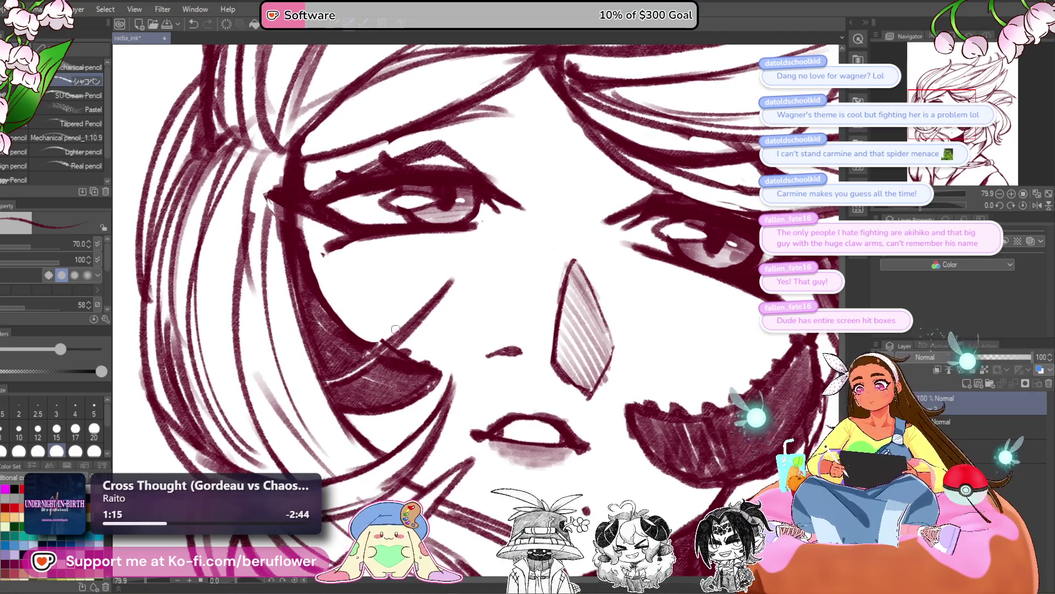
pyautogui.moveTo(398, 353); pyautogui.dragTo(408, 352)
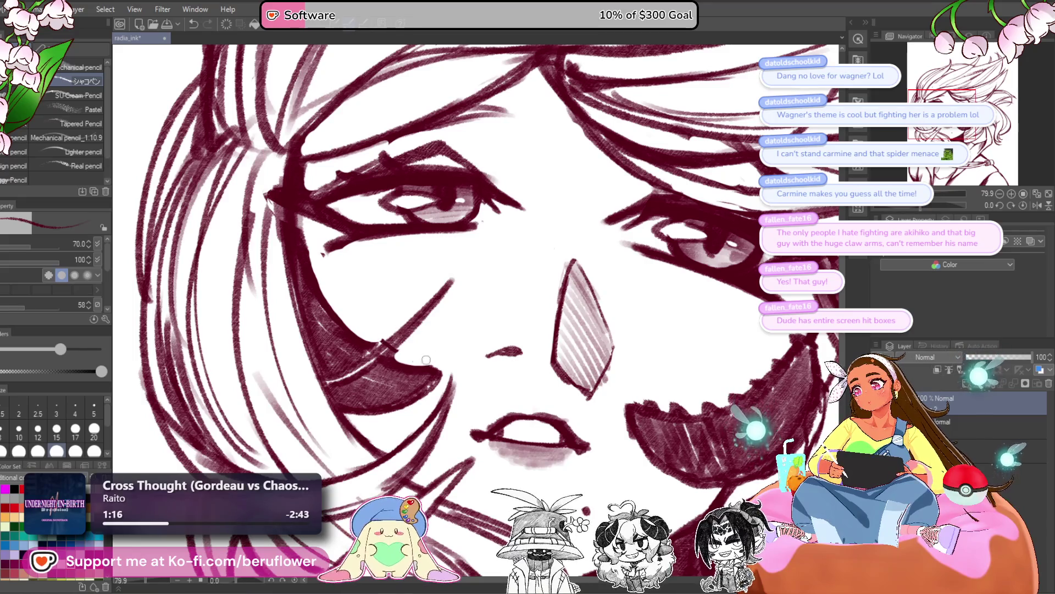
pyautogui.scroll(-2, 440, 329)
pyautogui.scroll(1, 455, 321)
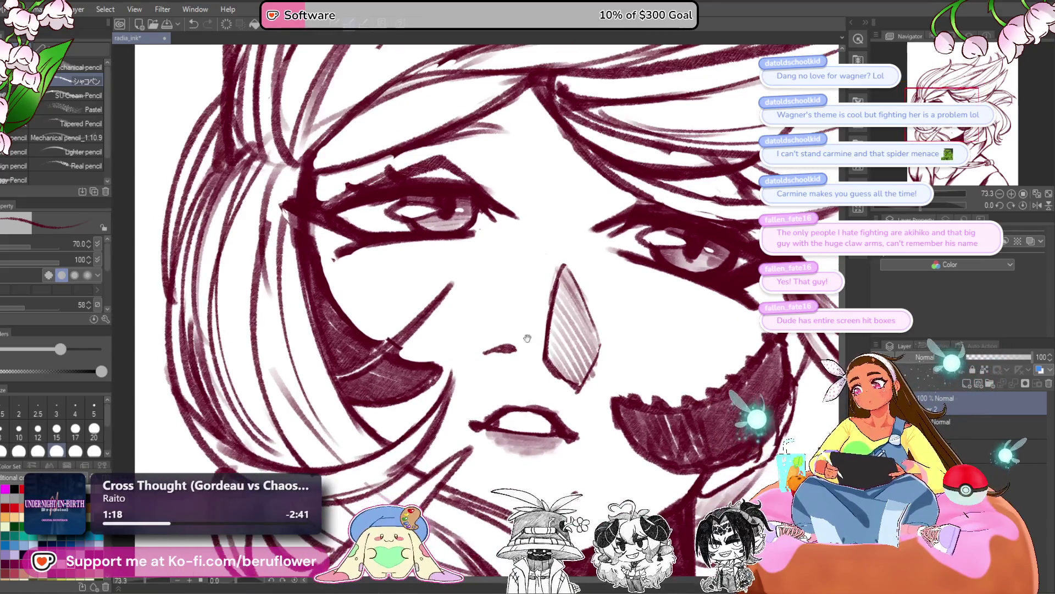
pyautogui.moveTo(401, 357)
pyautogui.mouseDown()
pyautogui.moveTo(385, 354)
pyautogui.moveTo(434, 360)
pyautogui.moveTo(439, 379)
pyautogui.moveTo(374, 409)
pyautogui.mouseUp()
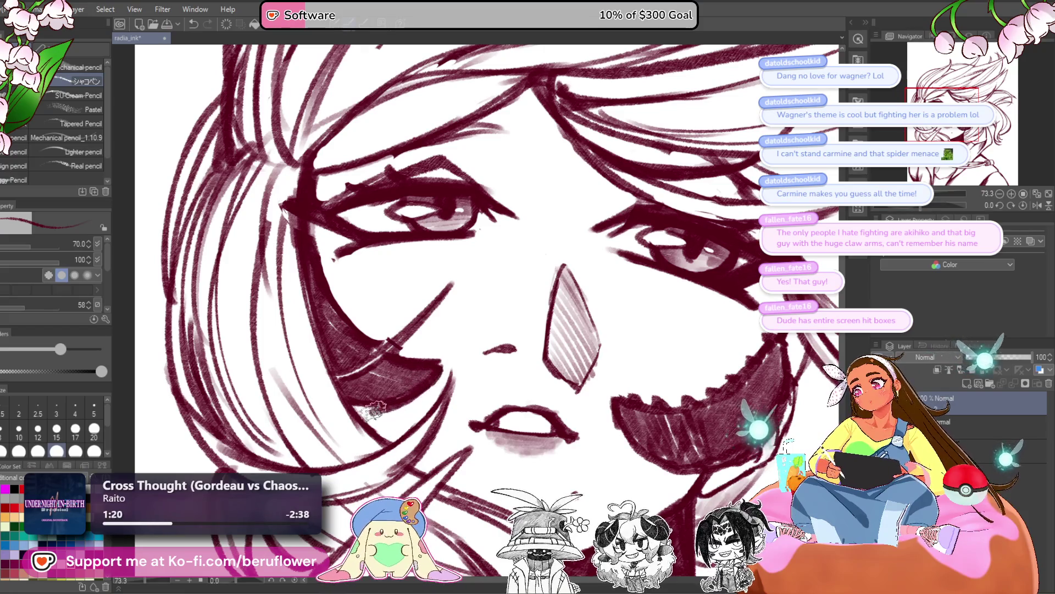
pyautogui.scroll(-3, 423, 373)
pyautogui.scroll(2, 428, 365)
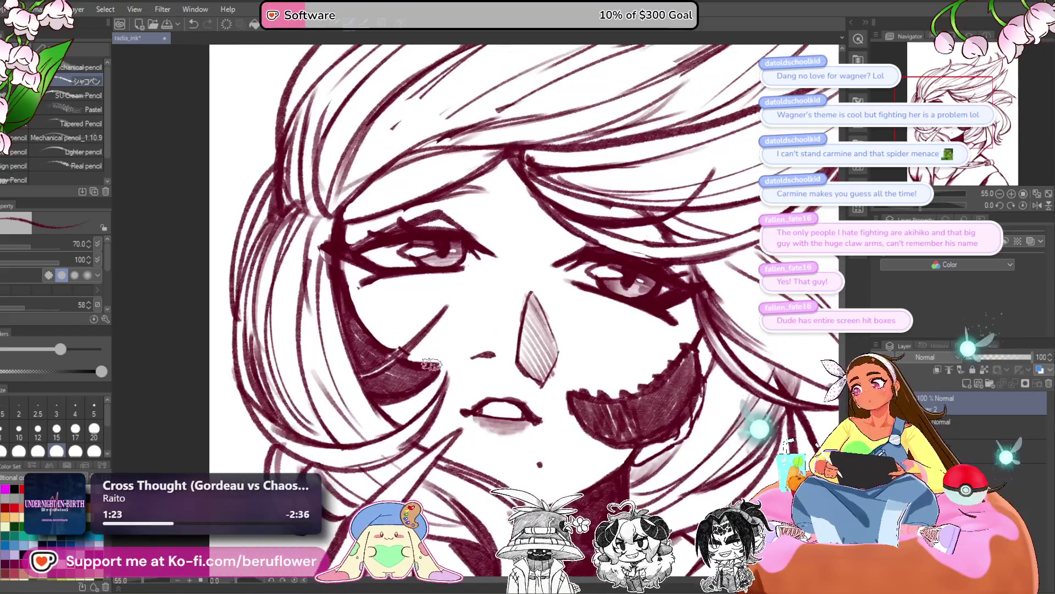
pyautogui.moveTo(431, 364); pyautogui.dragTo(406, 358)
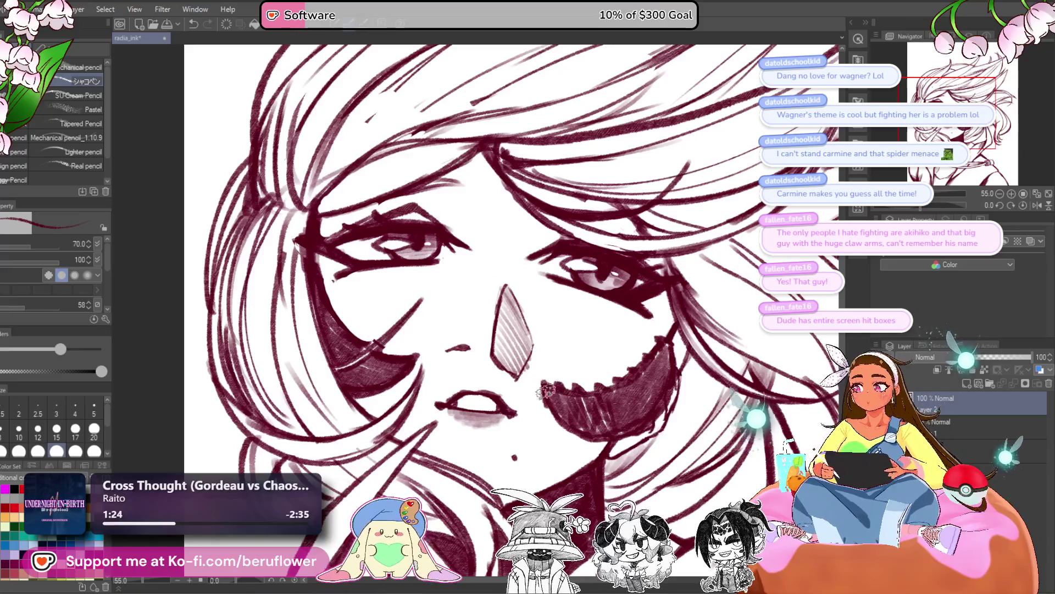
pyautogui.scroll(-4, 564, 395)
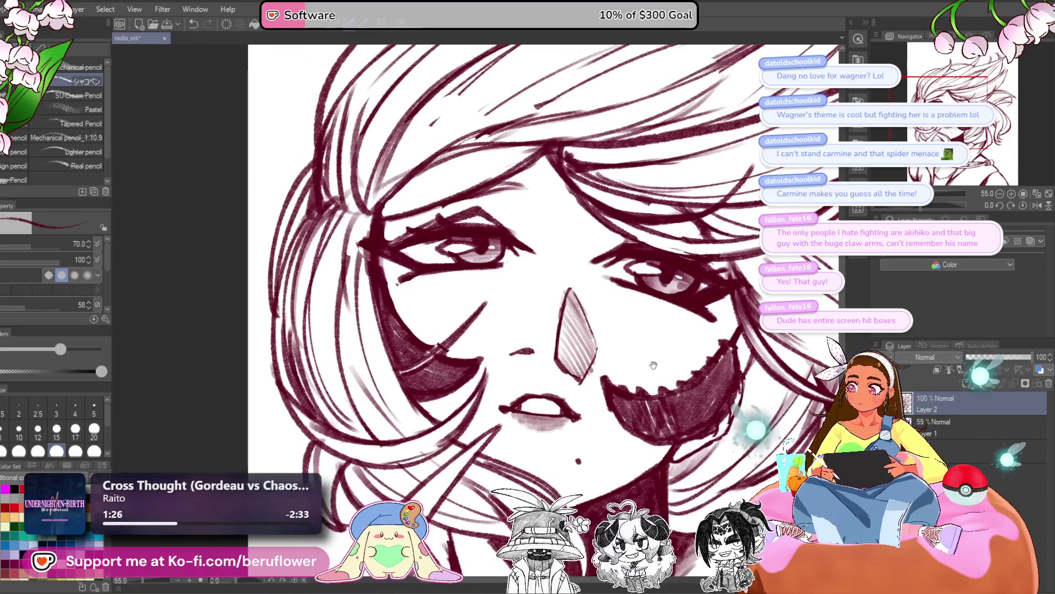
pyautogui.scroll(3, 477, 346)
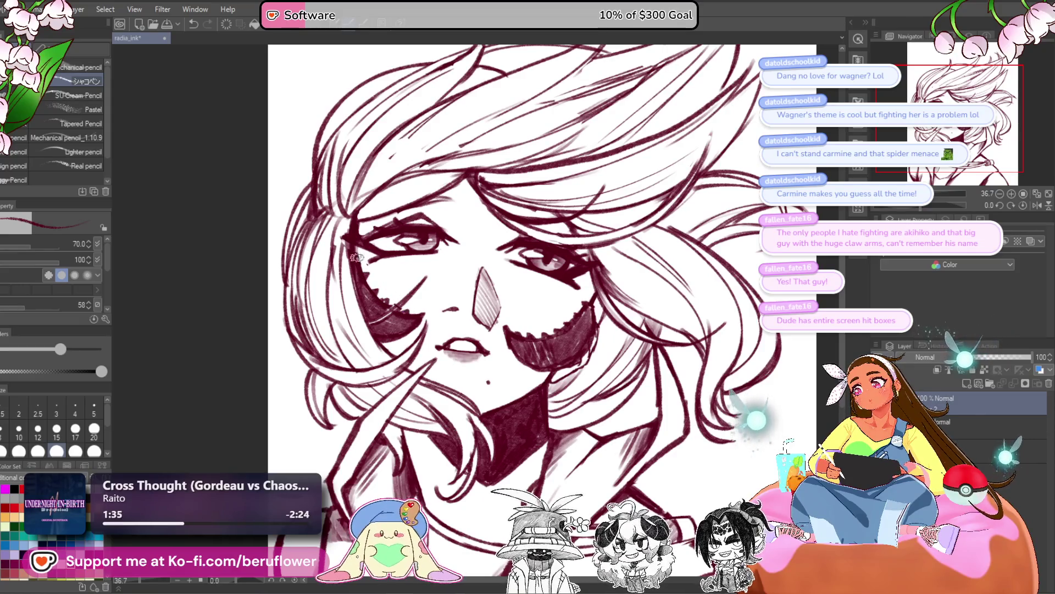
pyautogui.scroll(-5, 416, 311)
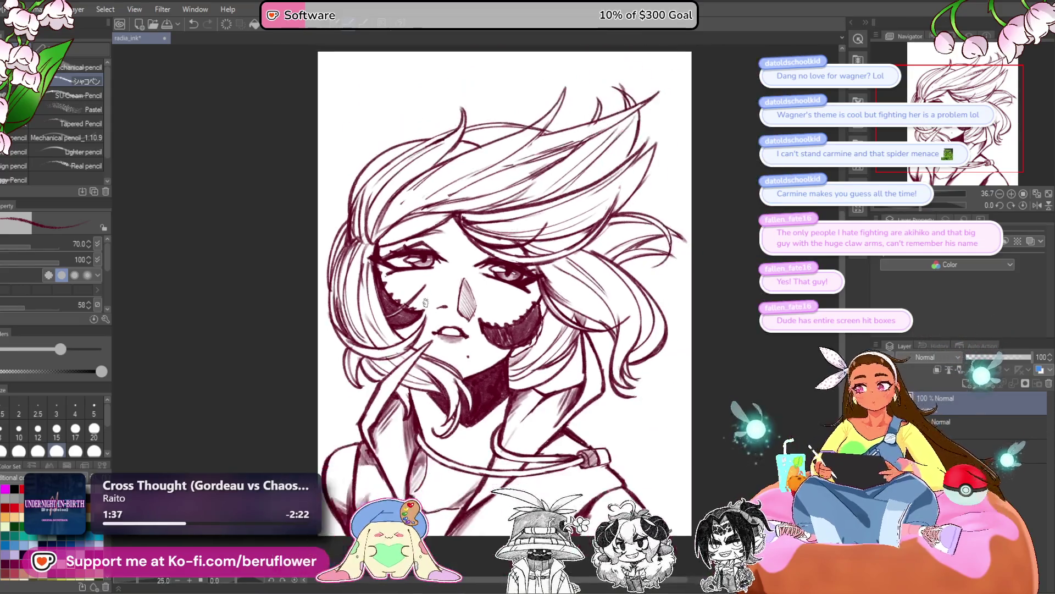
# Rotate the view about 51° counterclockwise and shrink the brush to size 25
pyautogui.scroll(4, 425, 302)
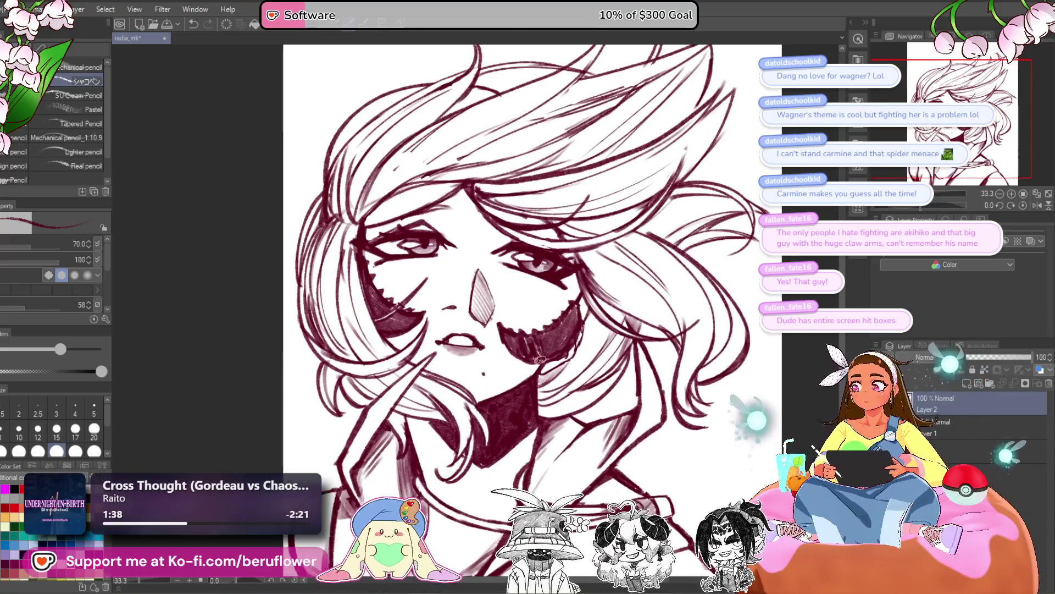
pyautogui.moveTo(583, 374); pyautogui.dragTo(528, 360)
pyautogui.scroll(-2, 544, 418)
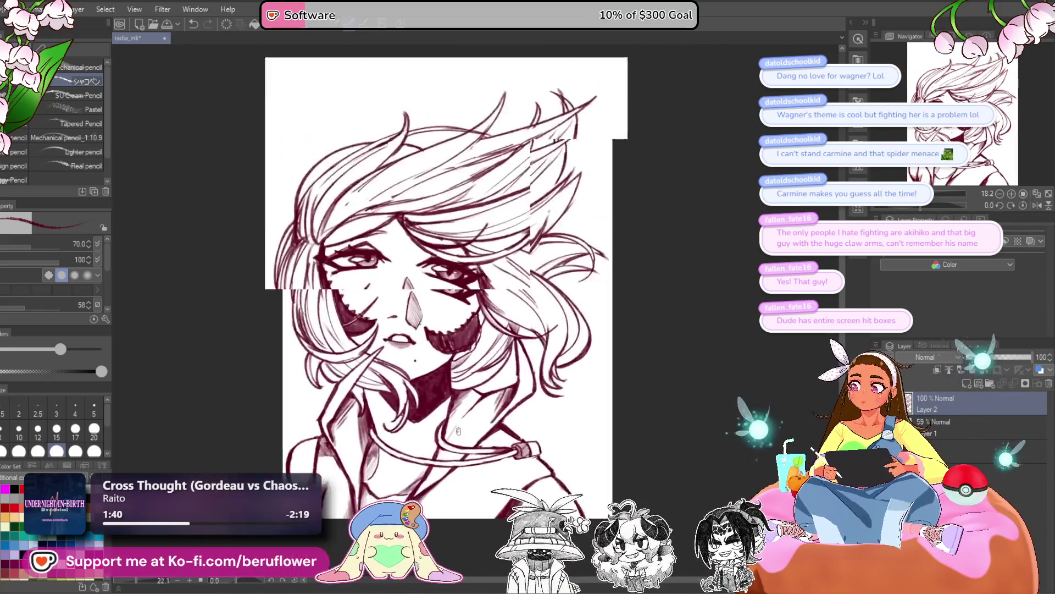
pyautogui.scroll(2, 559, 469)
pyautogui.moveTo(559, 468); pyautogui.dragTo(595, 513)
pyautogui.moveTo(415, 364)
pyautogui.mouseDown()
pyautogui.moveTo(466, 409)
pyautogui.moveTo(495, 418)
pyautogui.mouseUp()
pyautogui.scroll(2, 441, 360)
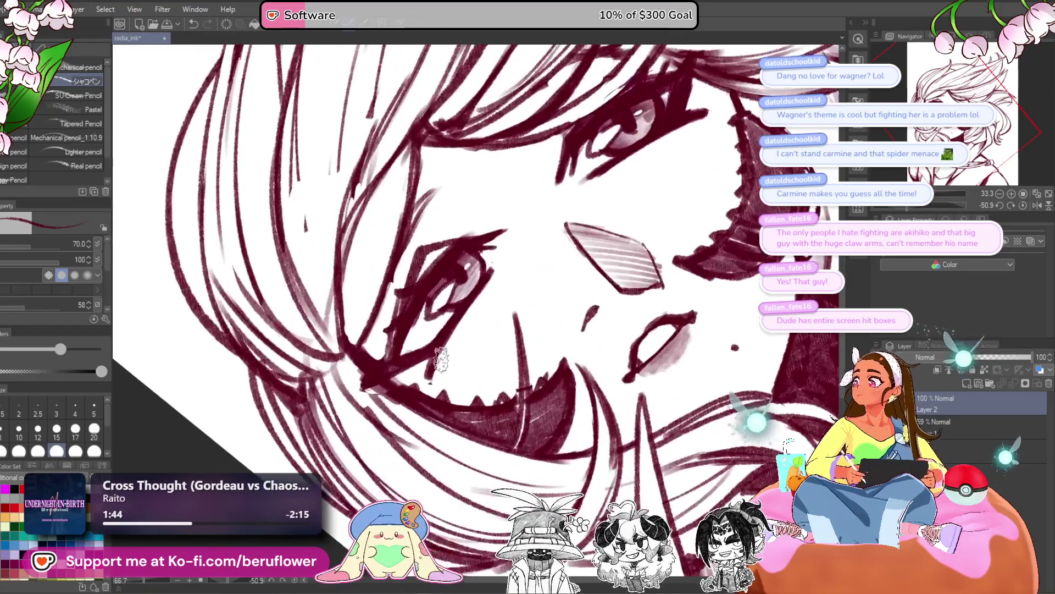
pyautogui.press('[')
pyautogui.press('[')
pyautogui.press('[')
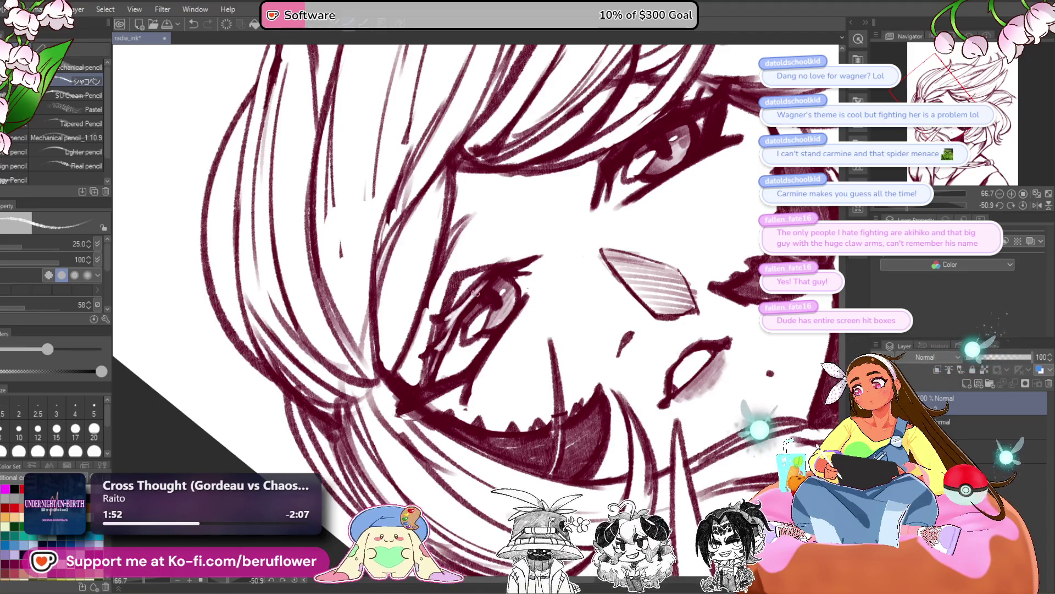
# Hatch shading below the right eye and across the dark cheek patch
pyautogui.moveTo(474, 293); pyautogui.dragTo(425, 386)
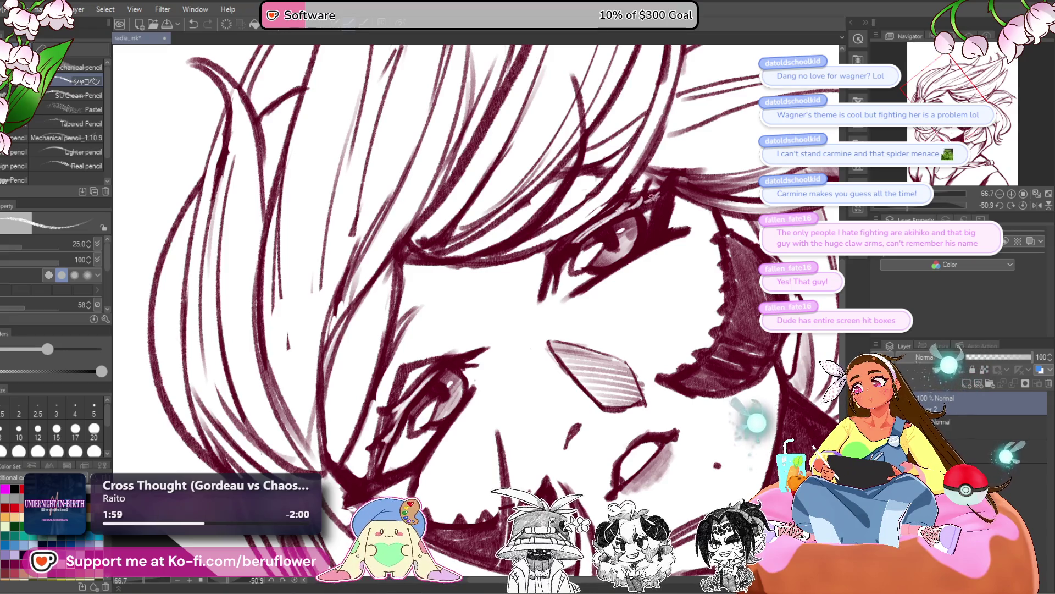
pyautogui.moveTo(652, 195); pyautogui.dragTo(638, 196)
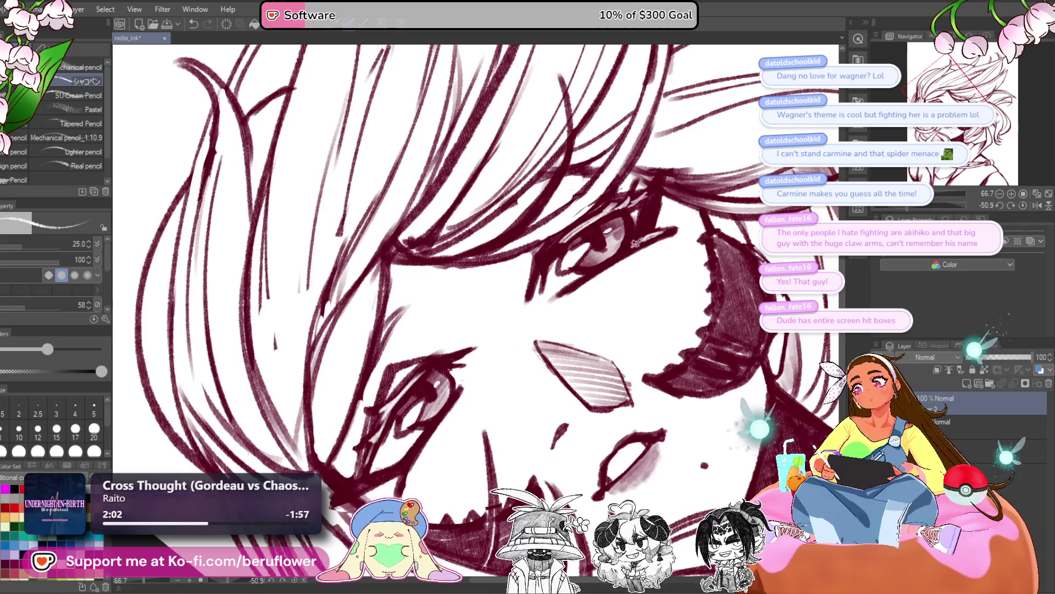
pyautogui.moveTo(479, 404); pyautogui.dragTo(531, 311)
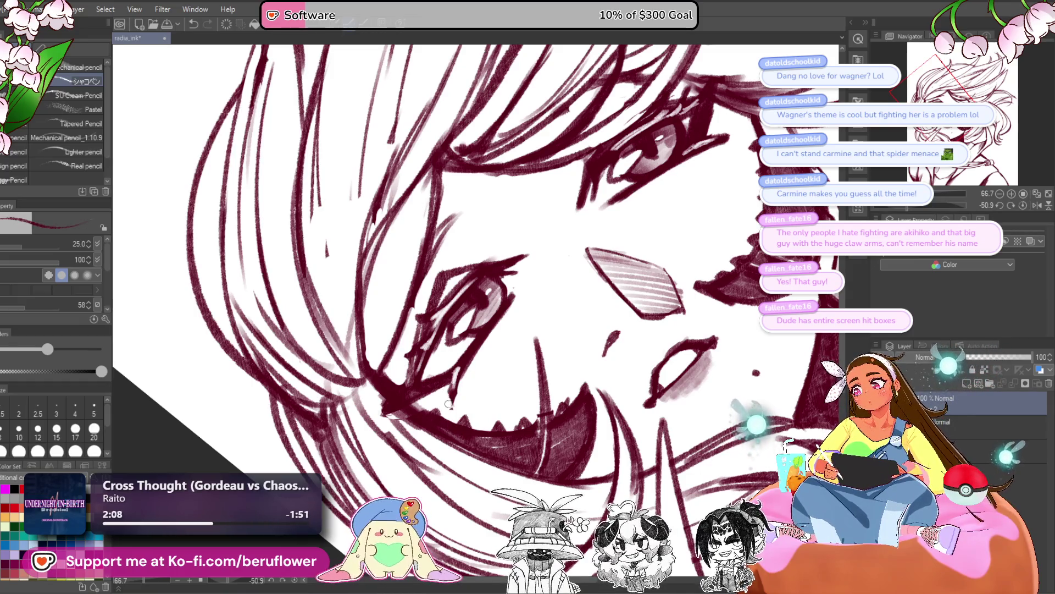
pyautogui.moveTo(434, 381); pyautogui.dragTo(446, 400)
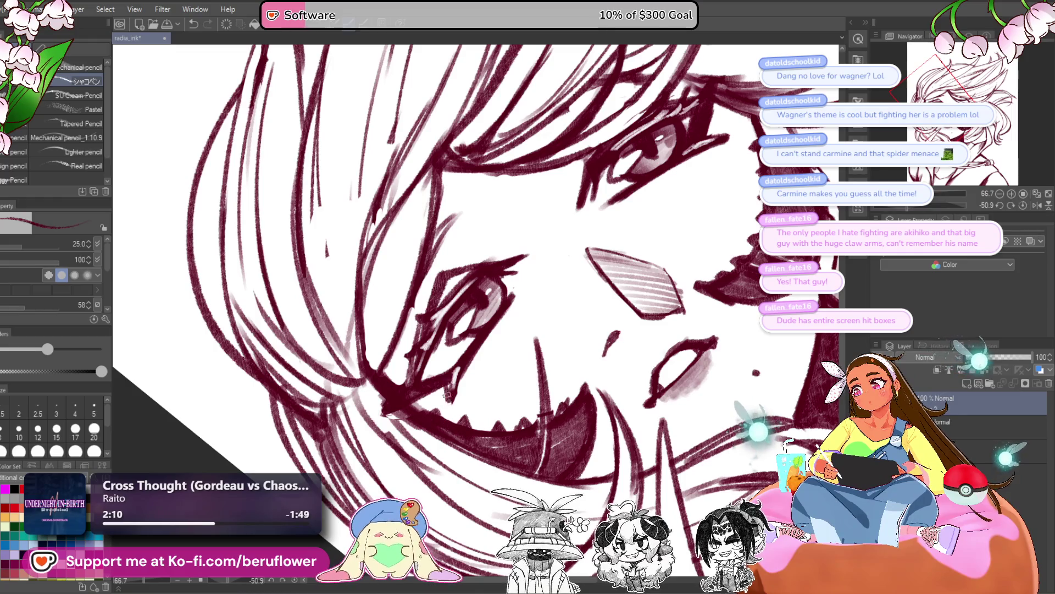
pyautogui.moveTo(467, 360); pyautogui.dragTo(460, 384)
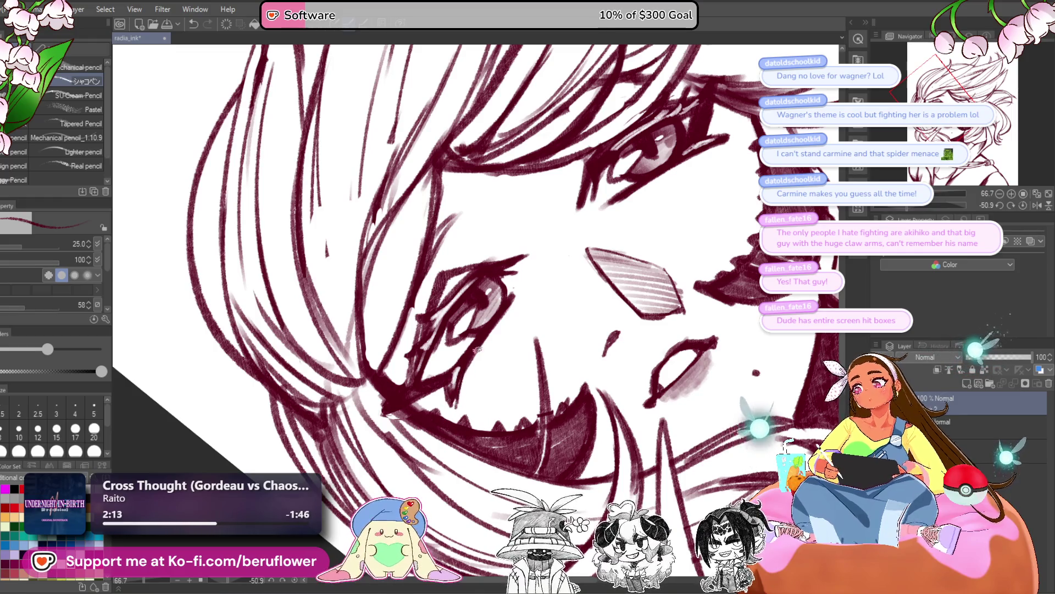
pyautogui.moveTo(477, 349); pyautogui.dragTo(434, 385)
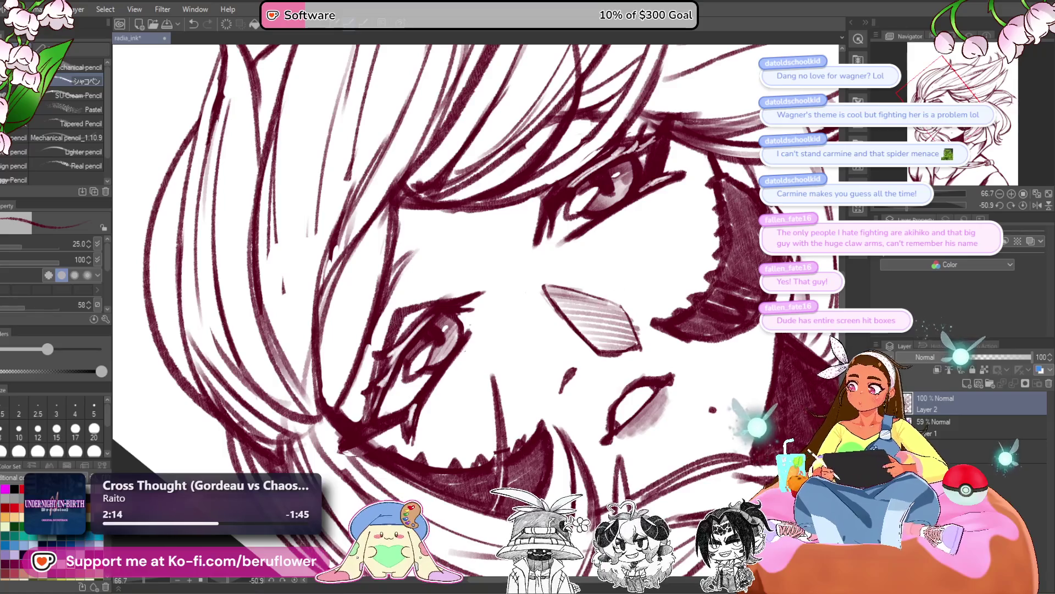
pyautogui.moveTo(467, 346)
pyautogui.mouseDown()
pyautogui.moveTo(412, 437)
pyautogui.moveTo(376, 439)
pyautogui.mouseUp()
# Hatch along the right eye's lower eyelid and add faint strokes at its outer corner
pyautogui.moveTo(605, 210); pyautogui.dragTo(605, 257)
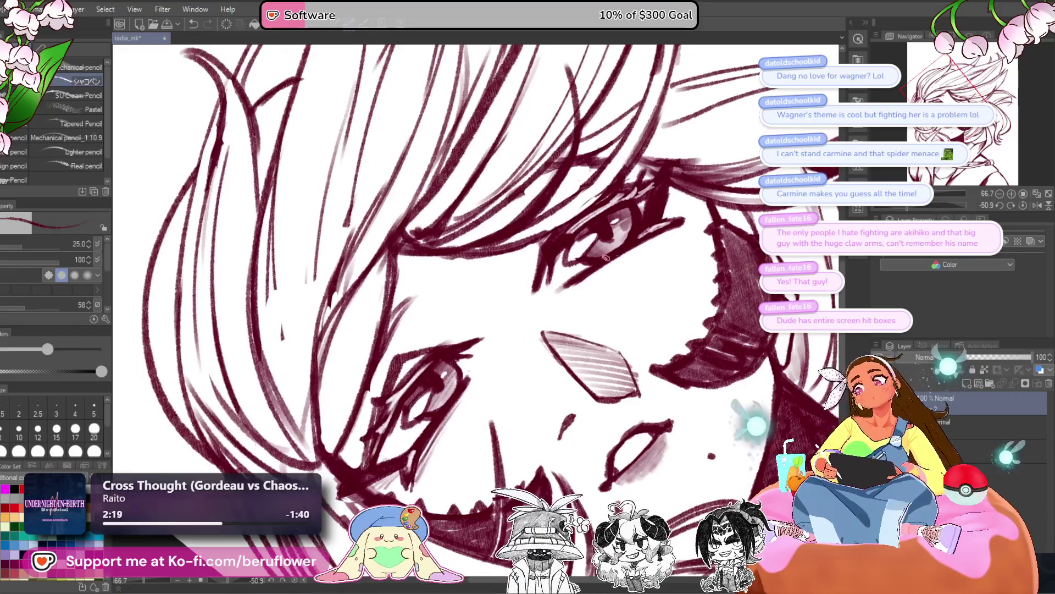
pyautogui.moveTo(659, 240); pyautogui.dragTo(591, 277)
pyautogui.moveTo(662, 212); pyautogui.dragTo(684, 190)
# Reset the canvas rotation to upright and zoom out to see the whole drawing
pyautogui.moveTo(511, 439); pyautogui.dragTo(559, 392)
pyautogui.scroll(-5, 559, 392)
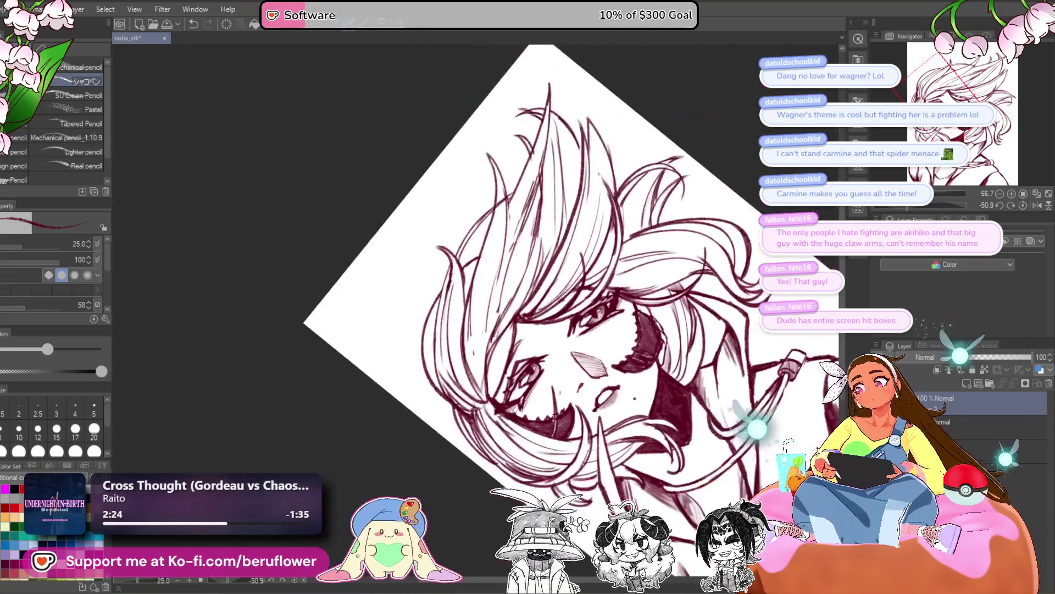
pyautogui.click(1022, 206)
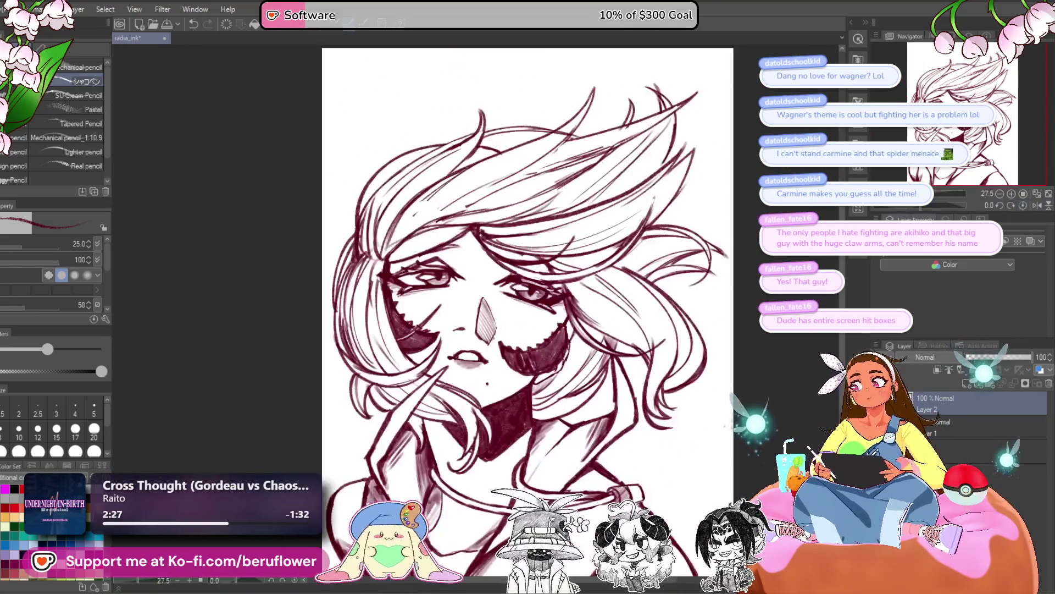
pyautogui.moveTo(567, 449); pyautogui.dragTo(582, 408)
pyautogui.scroll(-2, 582, 408)
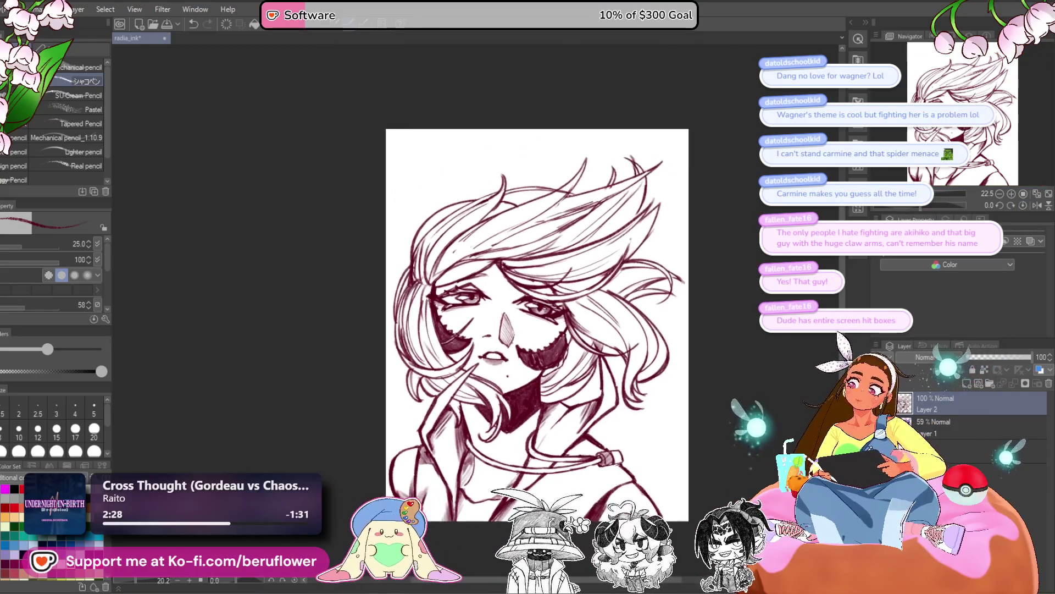
# Erase the hatching on the nose
pyautogui.scroll(3, 517, 478)
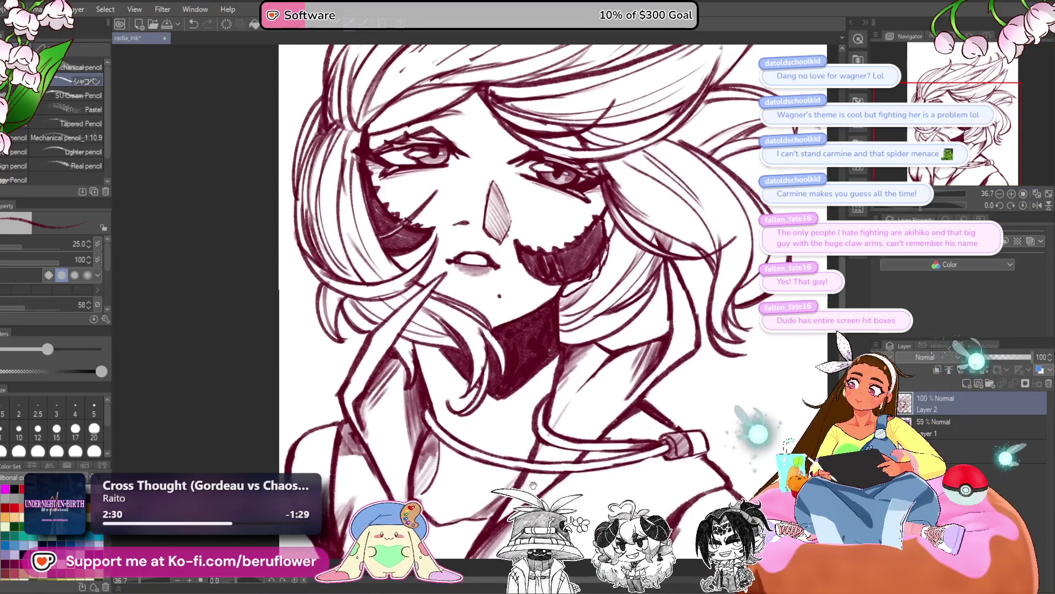
pyautogui.moveTo(470, 494); pyautogui.dragTo(466, 502)
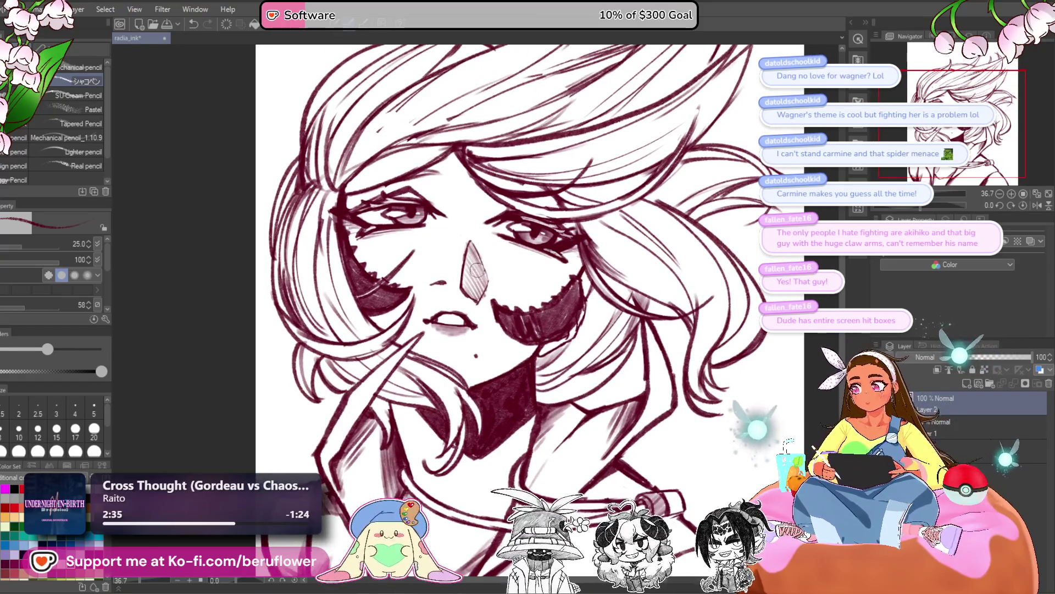
pyautogui.moveTo(477, 269)
pyautogui.mouseDown()
pyautogui.moveTo(475, 251)
pyautogui.moveTo(476, 302)
pyautogui.mouseUp()
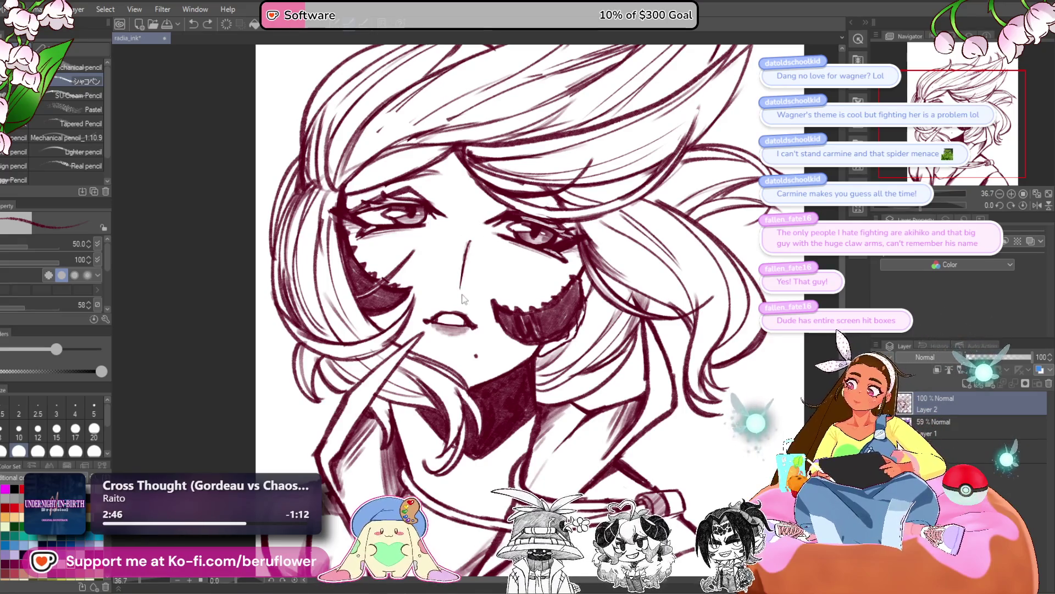
pyautogui.hotkey('ctrl', 'z')
# Redraw and darken the nose's right line, and add a stroke beside the right eye
pyautogui.moveTo(476, 257)
pyautogui.mouseDown()
pyautogui.moveTo(480, 289)
pyautogui.moveTo(457, 292)
pyautogui.moveTo(469, 297)
pyautogui.mouseUp()
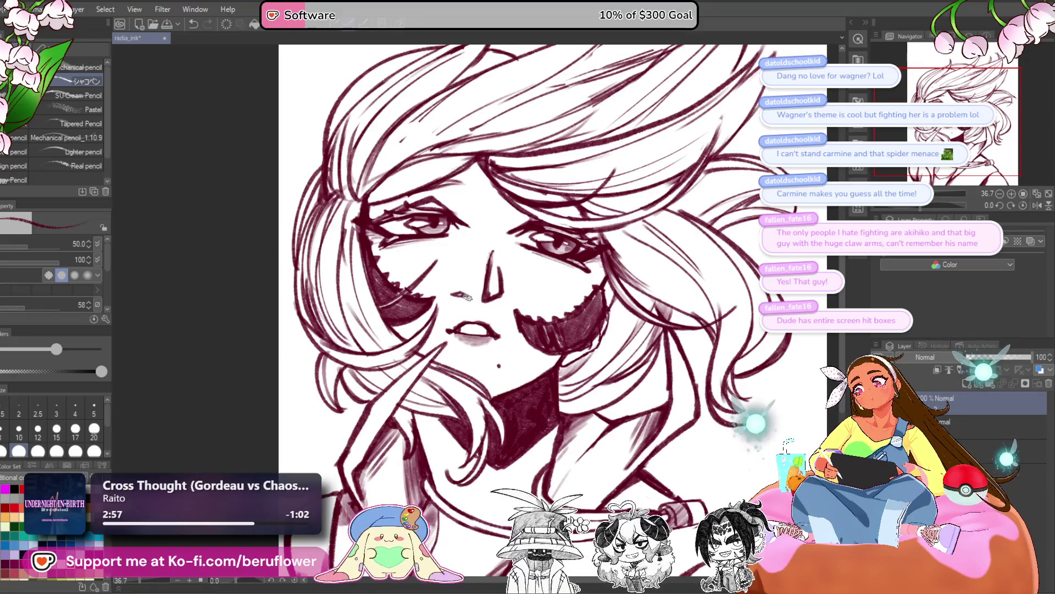
pyautogui.moveTo(509, 337); pyautogui.dragTo(467, 294)
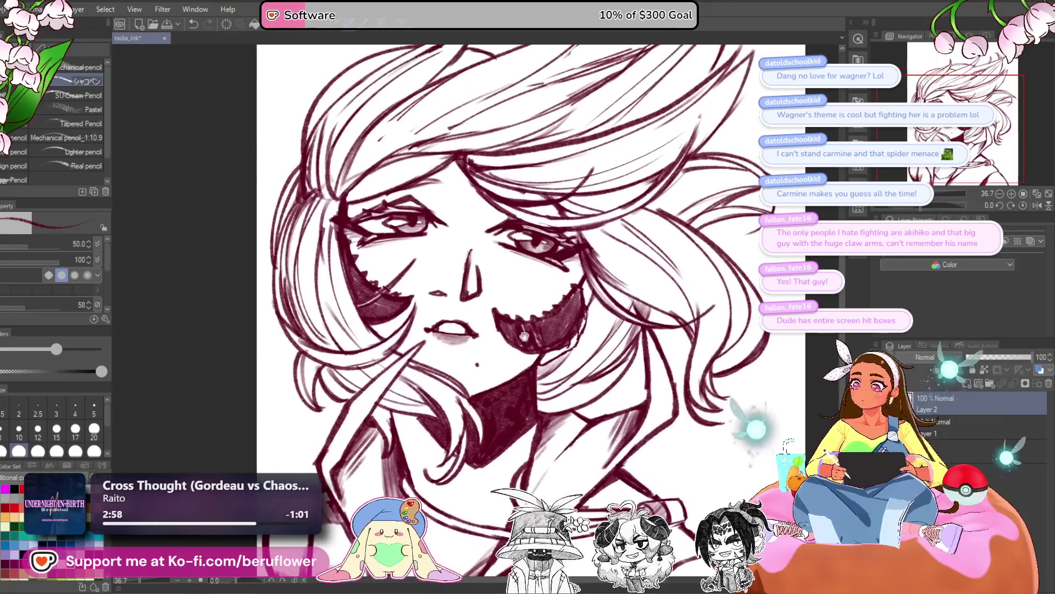
pyautogui.moveTo(471, 250); pyautogui.dragTo(481, 287)
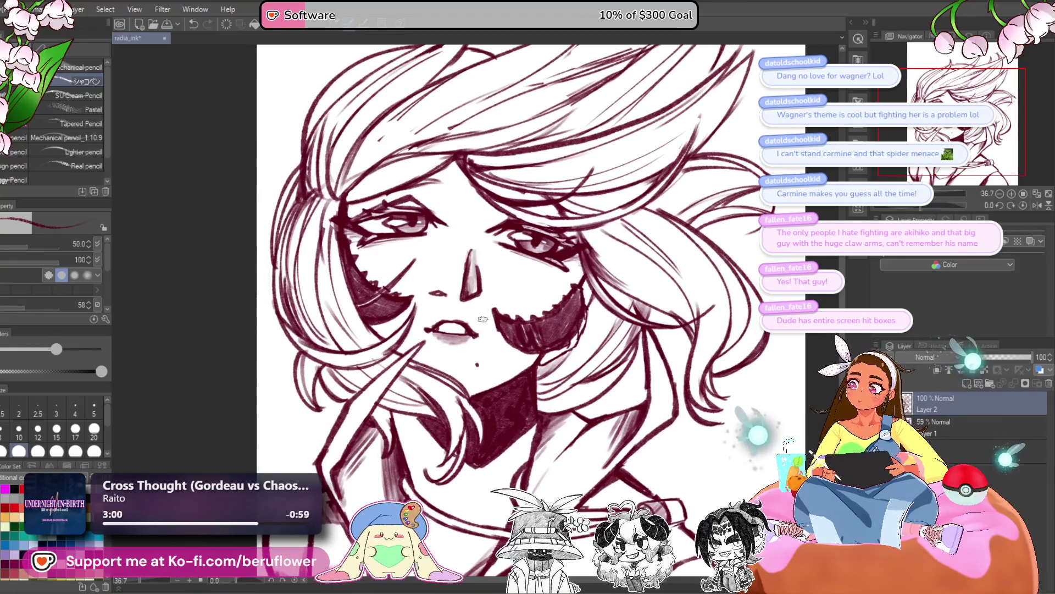
pyautogui.moveTo(575, 260); pyautogui.dragTo(582, 281)
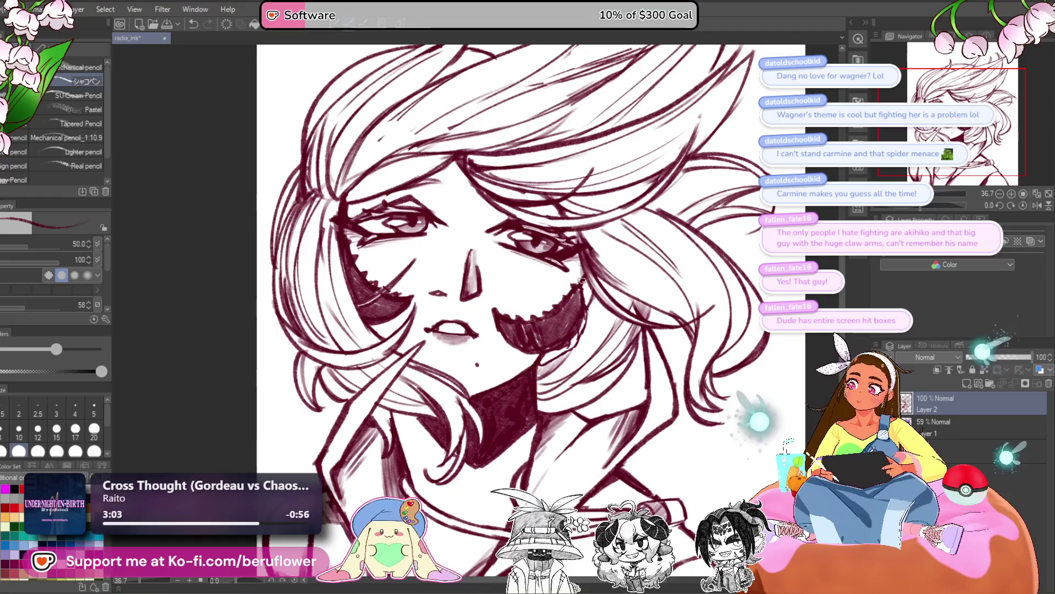
pyautogui.scroll(5, 556, 254)
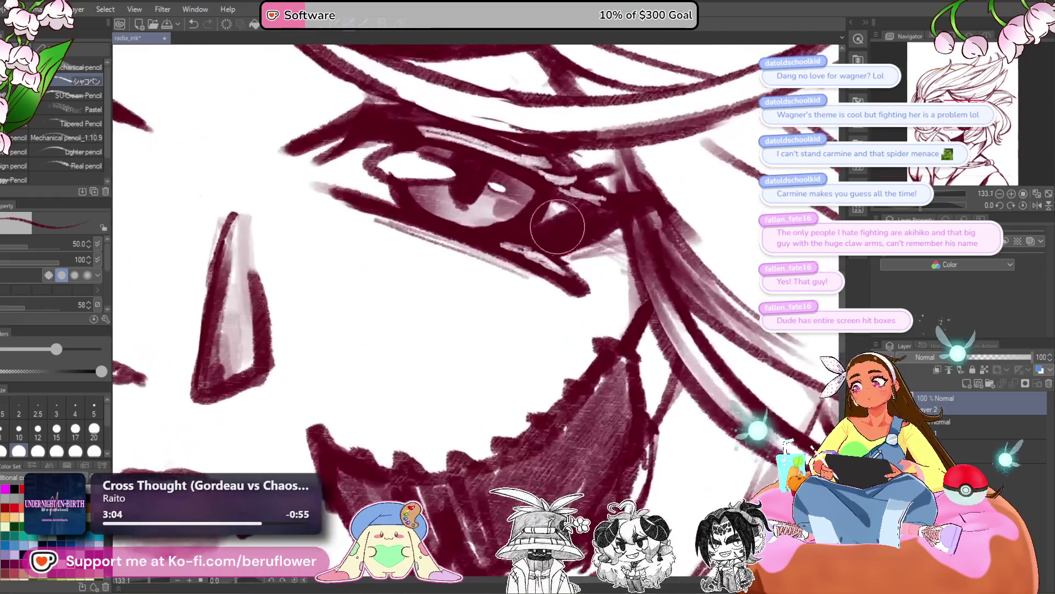
# Paint white over the right eye's lower-right corner, then fit the whole drawing in view
pyautogui.moveTo(542, 228)
pyautogui.mouseDown()
pyautogui.moveTo(566, 212)
pyautogui.moveTo(555, 230)
pyautogui.moveTo(583, 219)
pyautogui.moveTo(577, 187)
pyautogui.mouseUp()
pyautogui.scroll(-4, 577, 190)
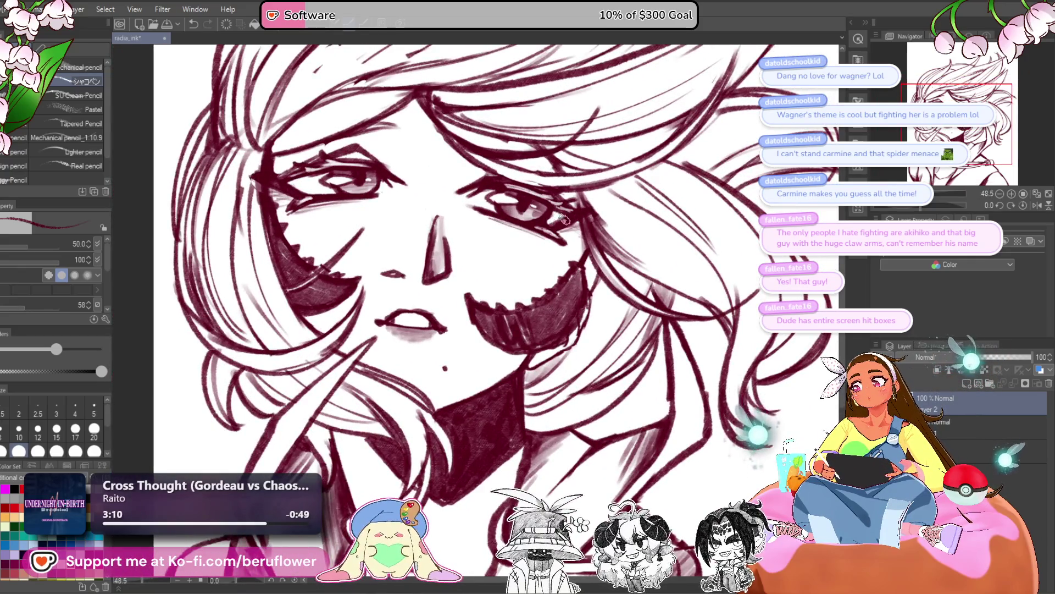
pyautogui.scroll(-5, 522, 221)
pyautogui.scroll(2, 522, 221)
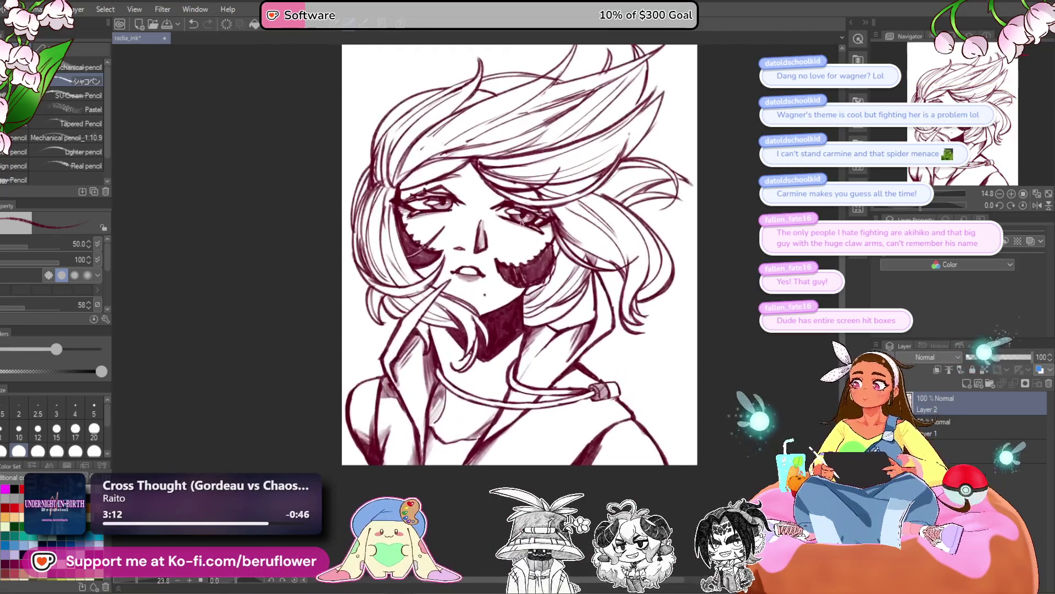
pyautogui.moveTo(731, 379); pyautogui.dragTo(738, 419)
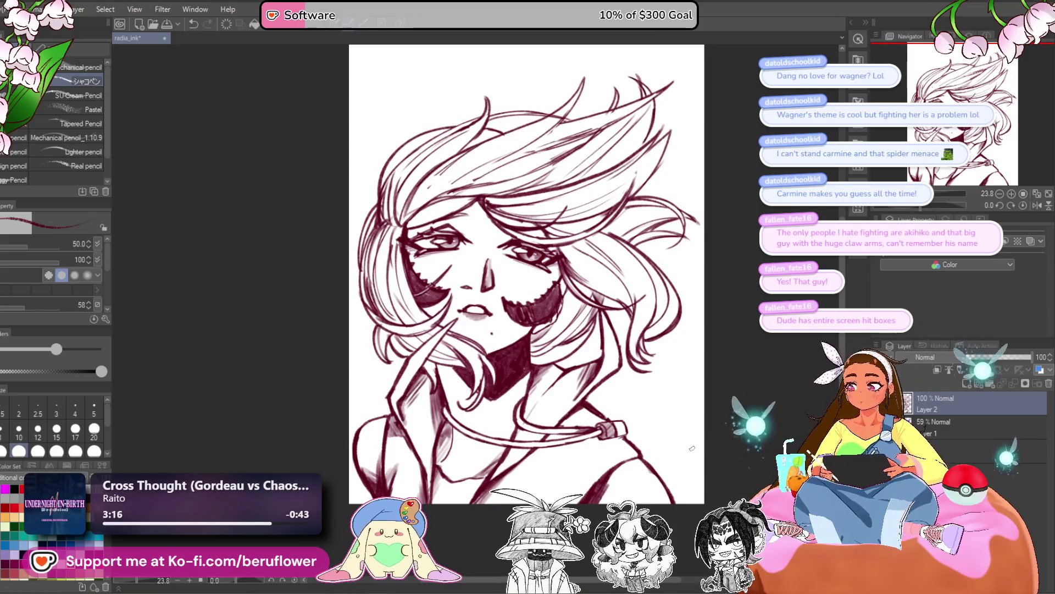
pyautogui.scroll(3, 584, 345)
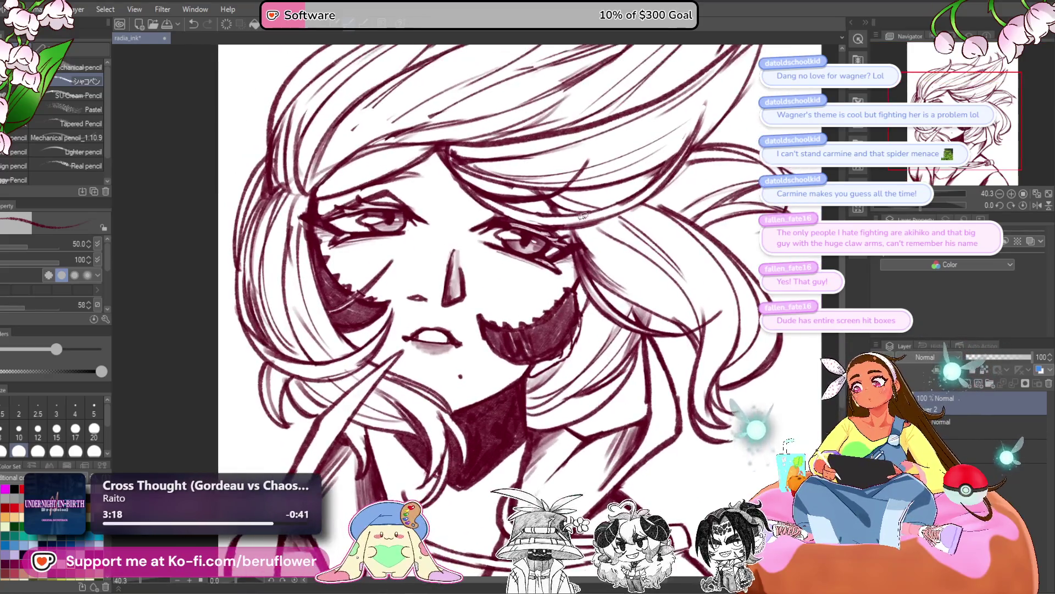
pyautogui.press('m')
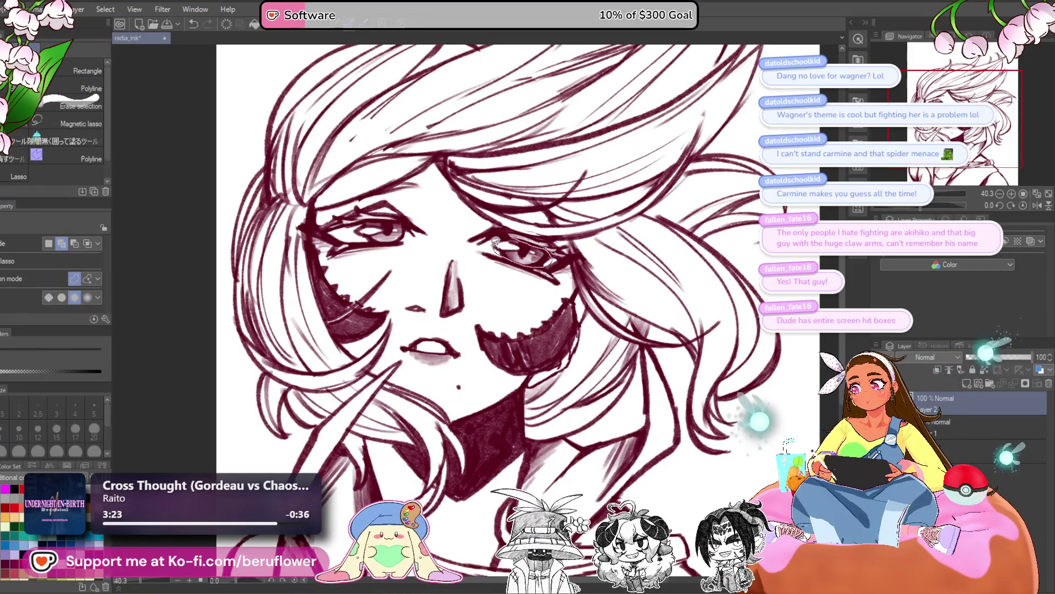
# Lasso the right eye, transform it slightly up and left, confirm, and deselect
pyautogui.moveTo(494, 241); pyautogui.dragTo(498, 244)
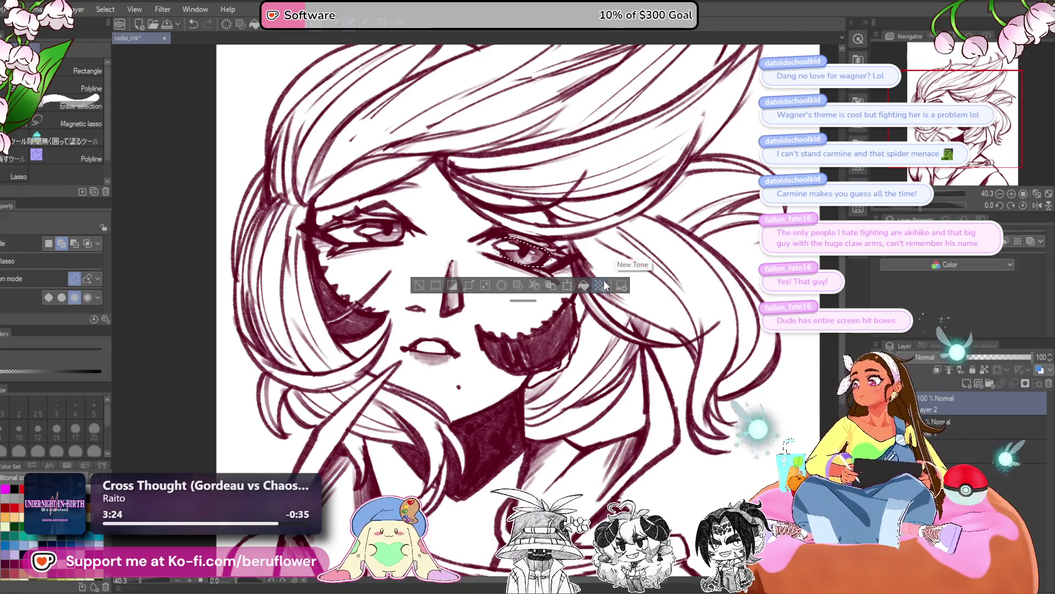
pyautogui.hotkey('ctrl', 't')
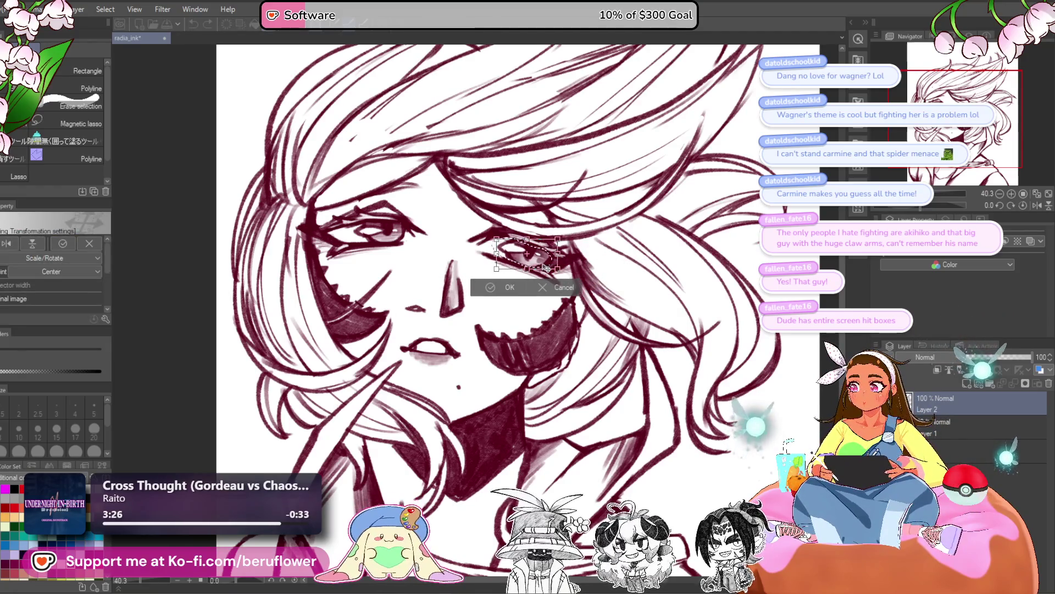
pyautogui.moveTo(542, 270); pyautogui.dragTo(543, 269)
pyautogui.press('Return')
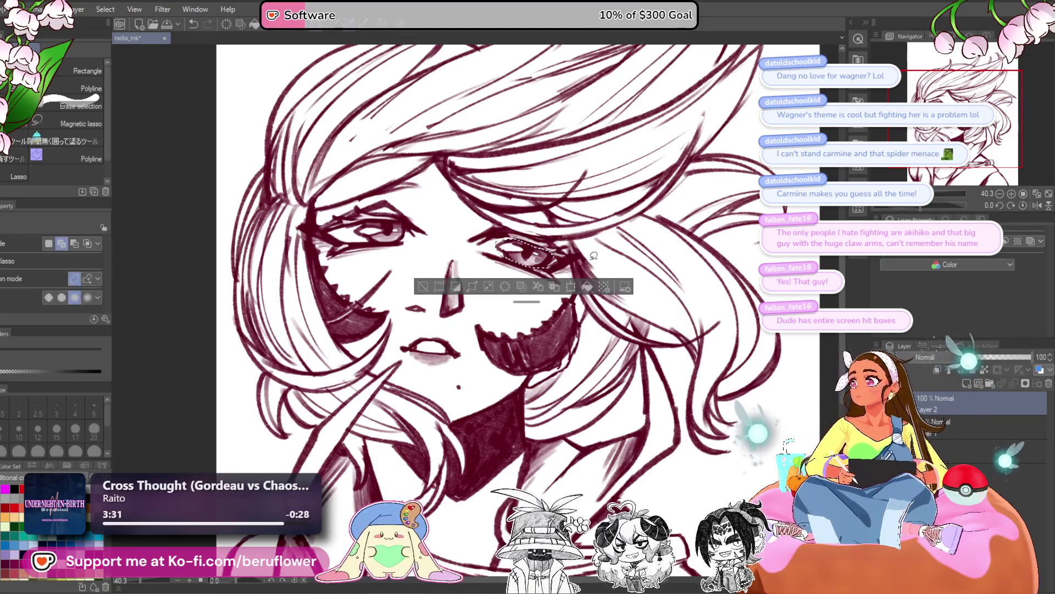
pyautogui.hotkey('ctrl', 'd')
pyautogui.moveTo(469, 317); pyautogui.dragTo(454, 315)
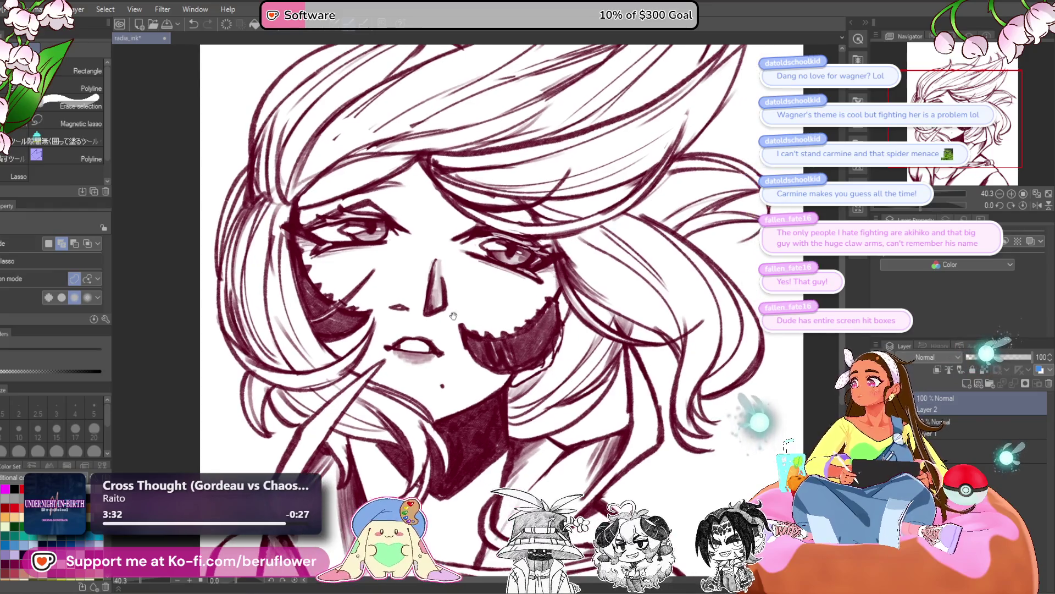
pyautogui.press('p')
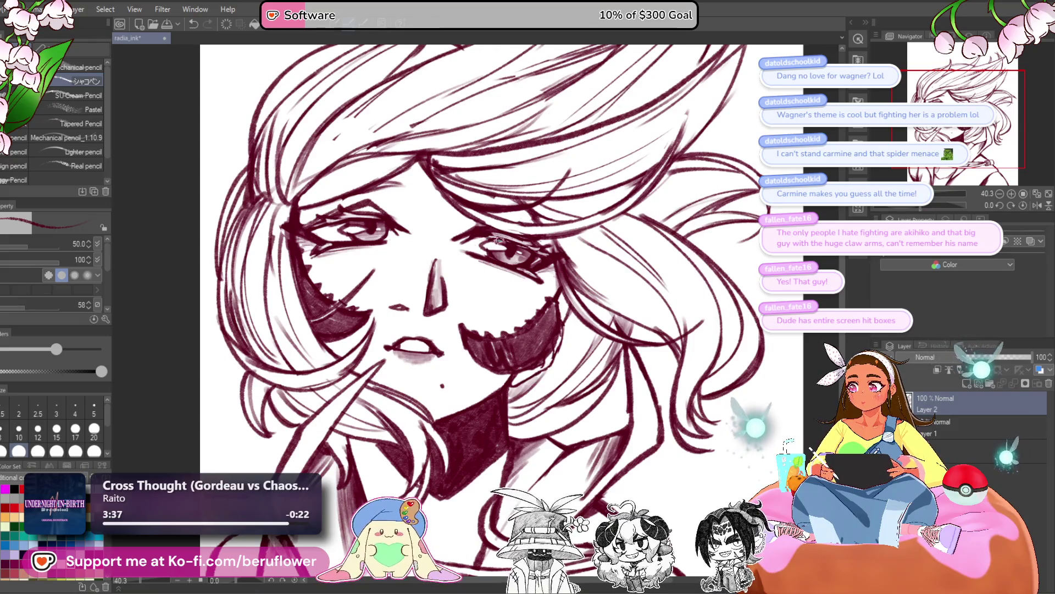
# Touch up the right eye's upper lid and save the drawing
pyautogui.moveTo(481, 236); pyautogui.dragTo(508, 233)
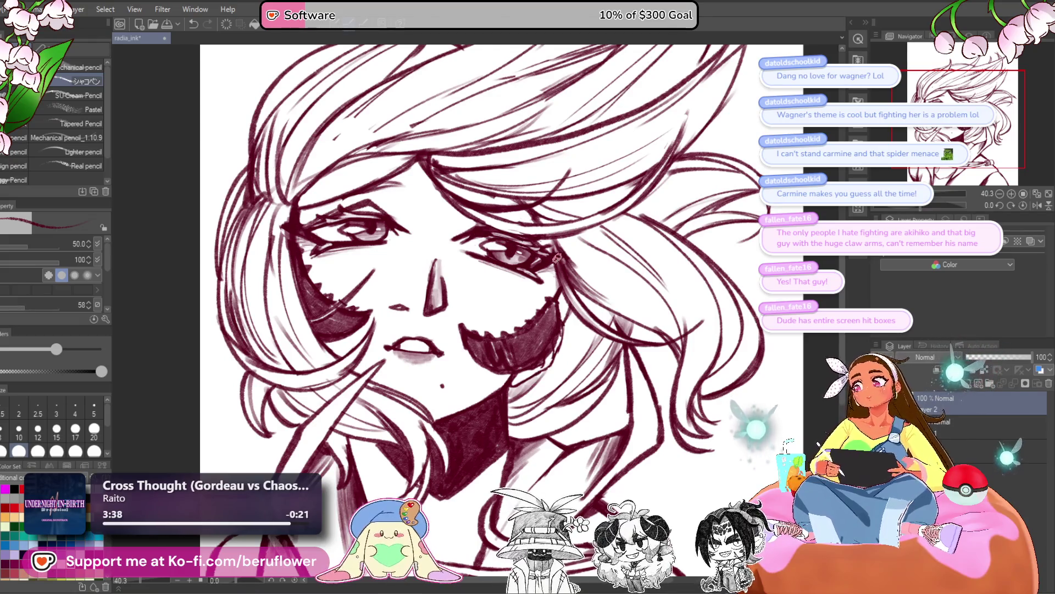
pyautogui.scroll(-3, 541, 252)
pyautogui.scroll(3, 557, 257)
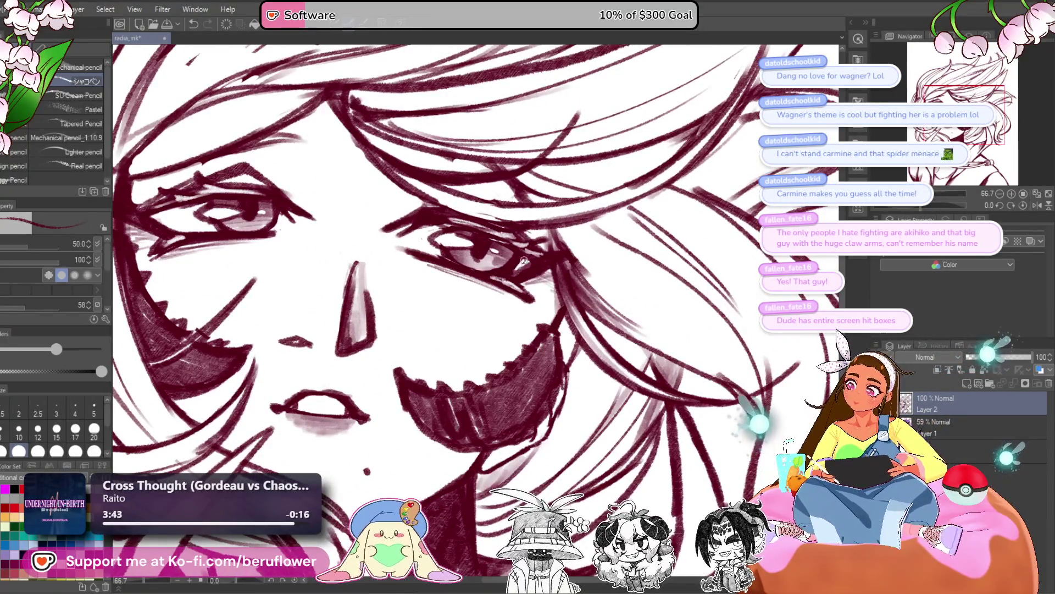
pyautogui.scroll(-4, 522, 264)
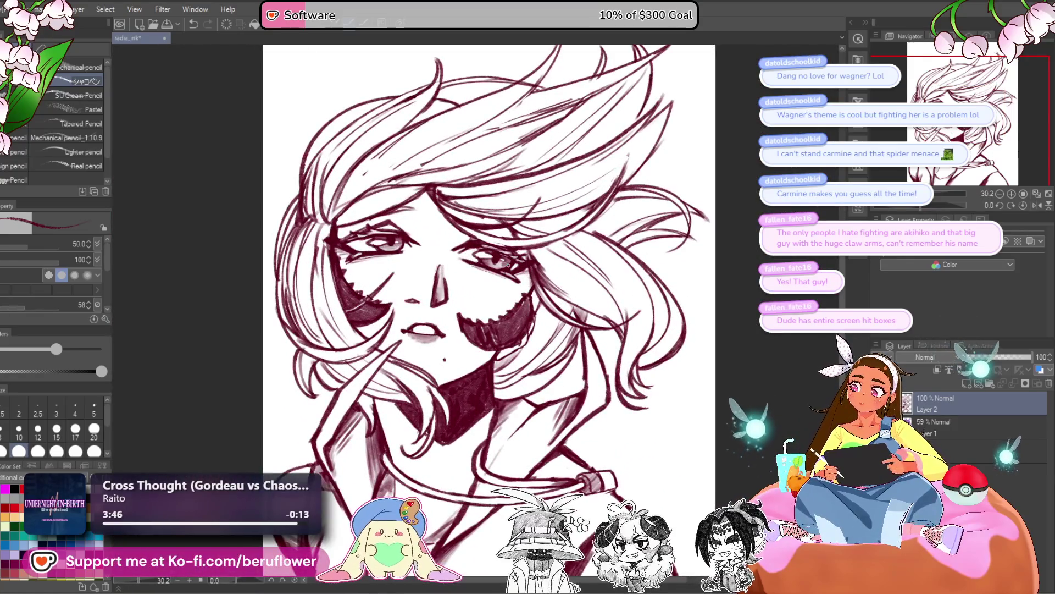
pyautogui.moveTo(748, 427); pyautogui.dragTo(706, 424)
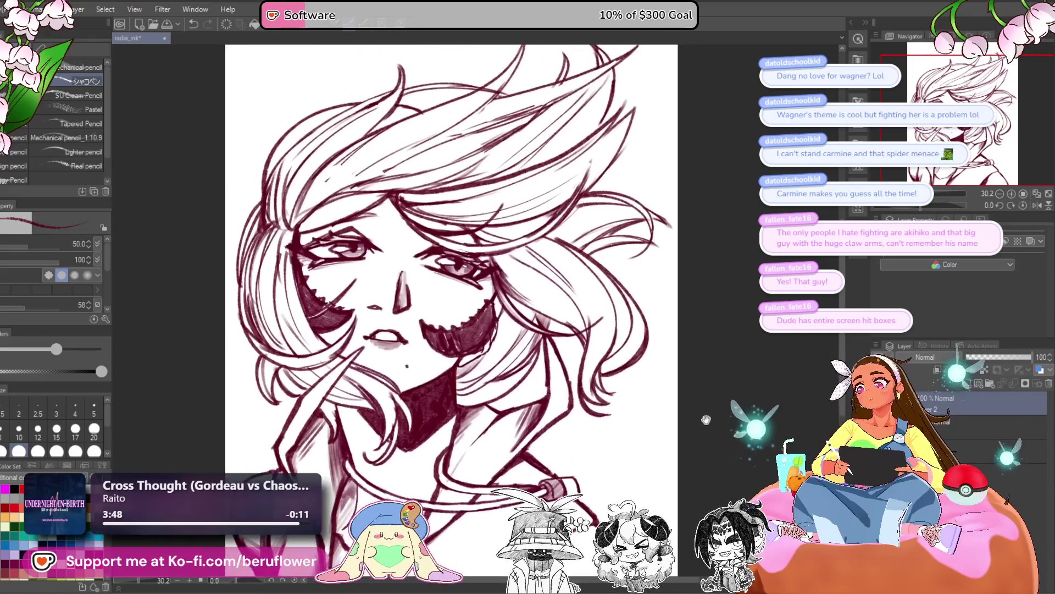
pyautogui.hotkey('ctrl', 's')
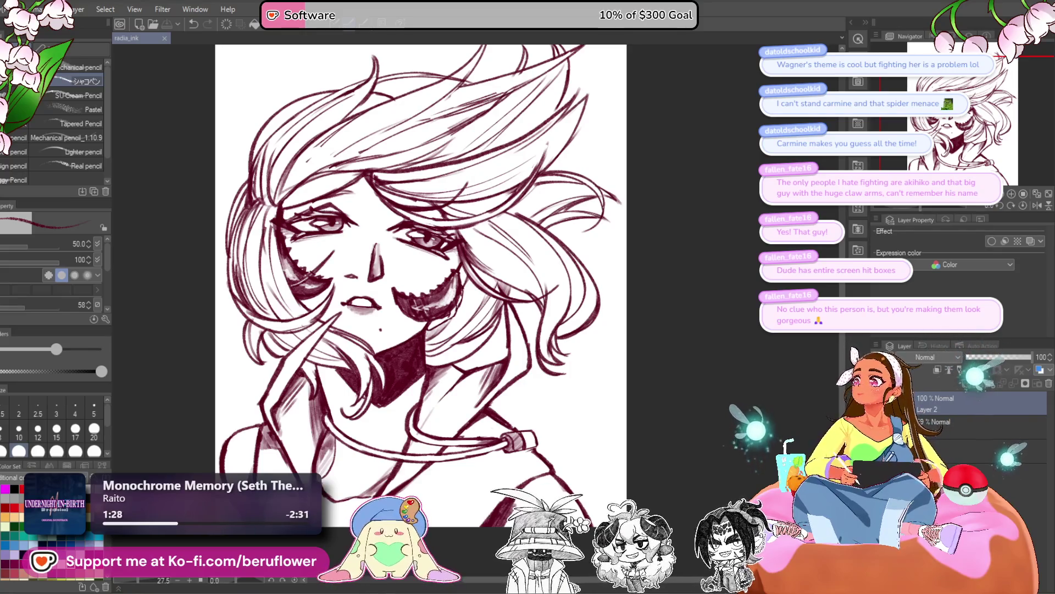
# Enlarge the brush from 50 to 70 for hatching the hair
pyautogui.moveTo(417, 275); pyautogui.dragTo(413, 279)
pyautogui.moveTo(333, 337); pyautogui.dragTo(359, 362)
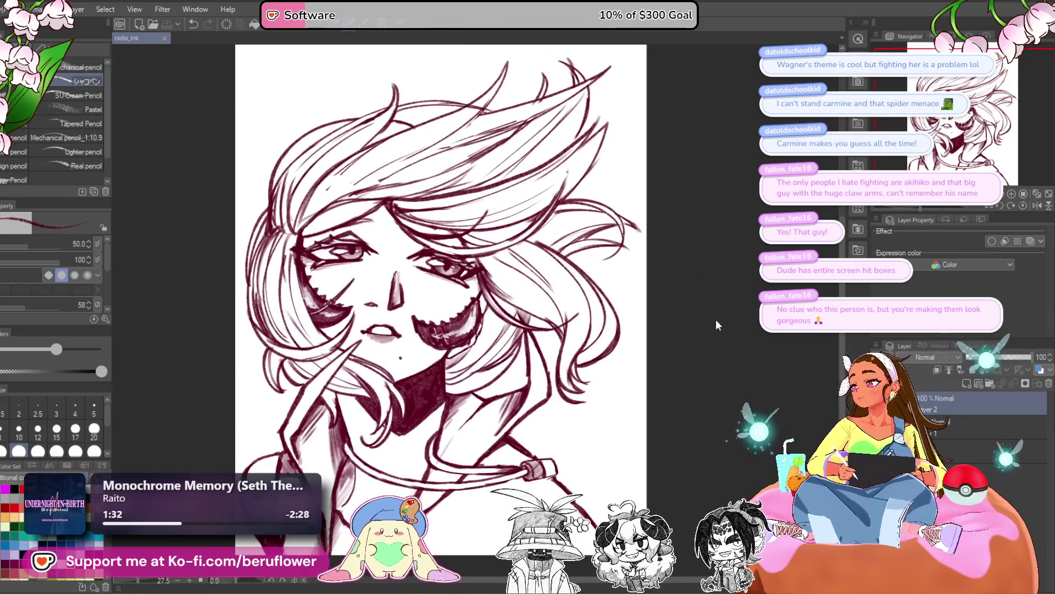
pyautogui.moveTo(396, 272)
pyautogui.mouseDown()
pyautogui.moveTo(427, 299)
pyautogui.moveTo(422, 329)
pyautogui.mouseUp()
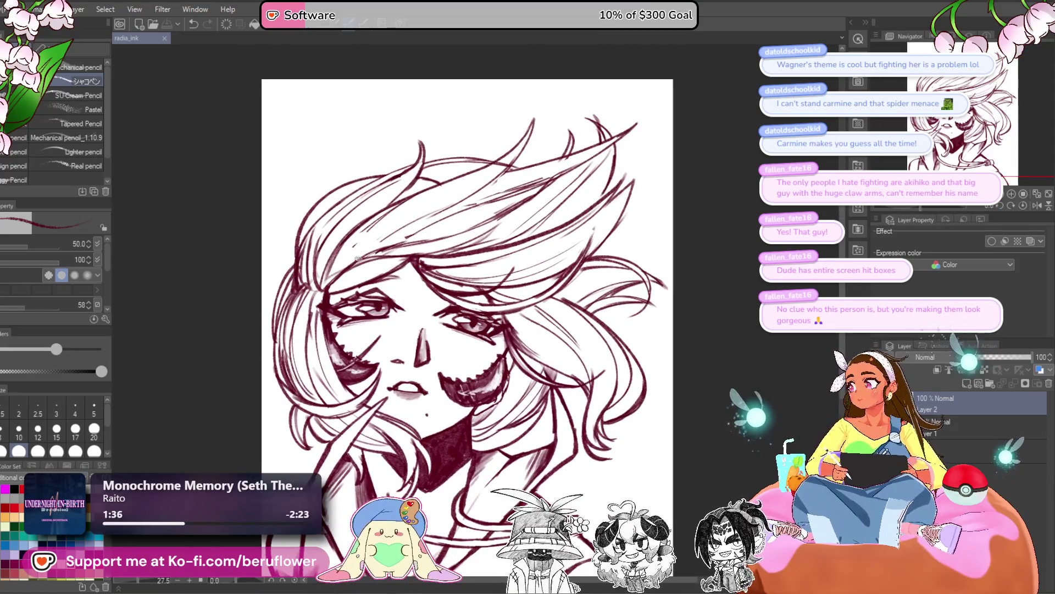
pyautogui.press(']')
pyautogui.press(']')
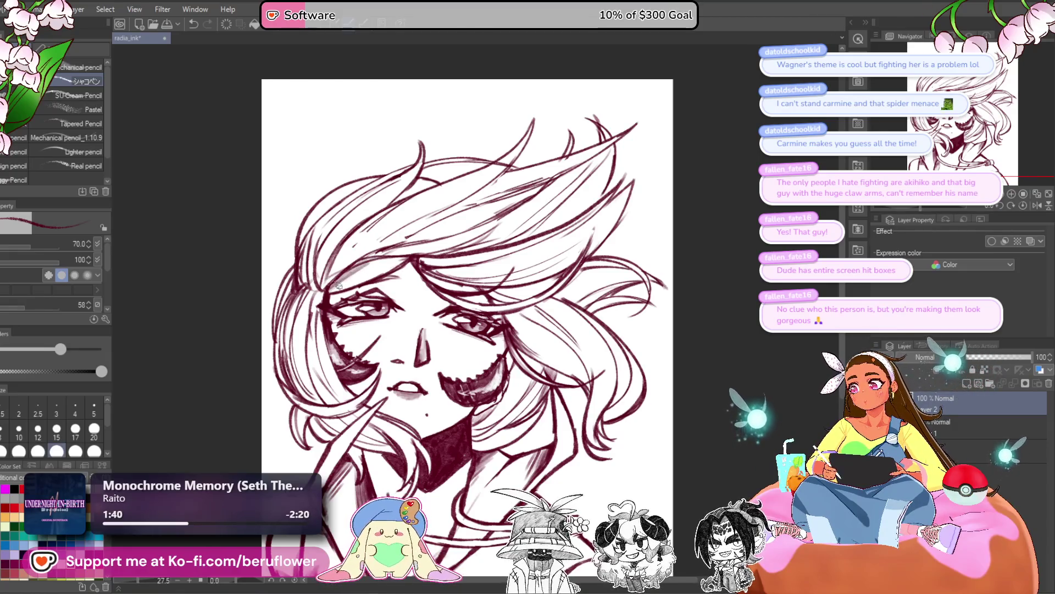
# Hatch dark maroon strokes into the hair left of the face with a size-70 brush
pyautogui.moveTo(379, 260); pyautogui.dragTo(315, 286)
pyautogui.moveTo(394, 188); pyautogui.dragTo(366, 204)
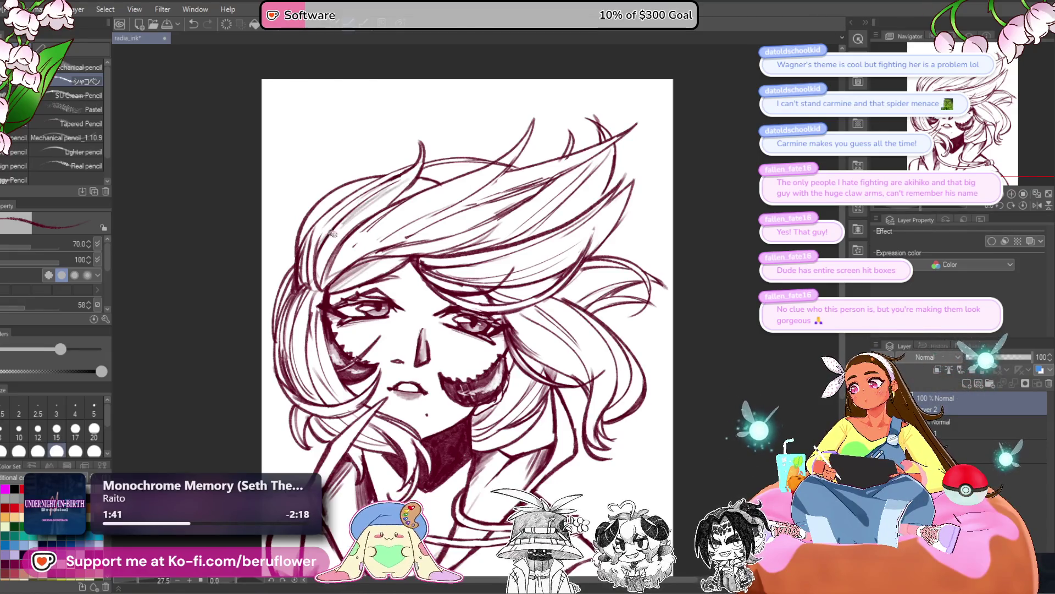
pyautogui.moveTo(333, 233)
pyautogui.mouseDown()
pyautogui.moveTo(316, 286)
pyautogui.moveTo(371, 214)
pyautogui.mouseUp()
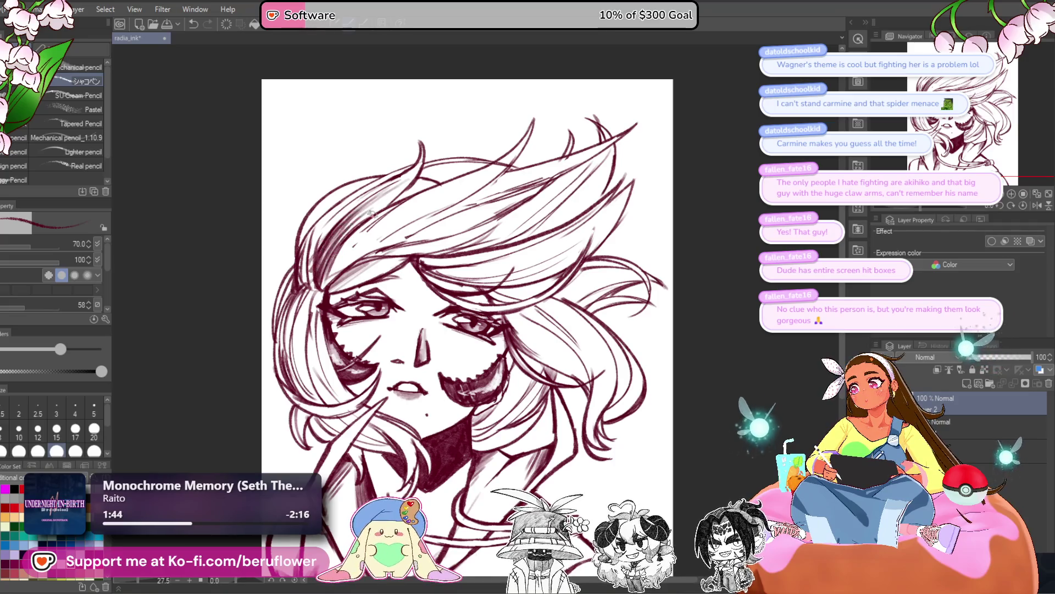
pyautogui.moveTo(316, 280)
pyautogui.mouseDown()
pyautogui.moveTo(314, 258)
pyautogui.moveTo(304, 266)
pyautogui.moveTo(338, 217)
pyautogui.moveTo(310, 256)
pyautogui.mouseUp()
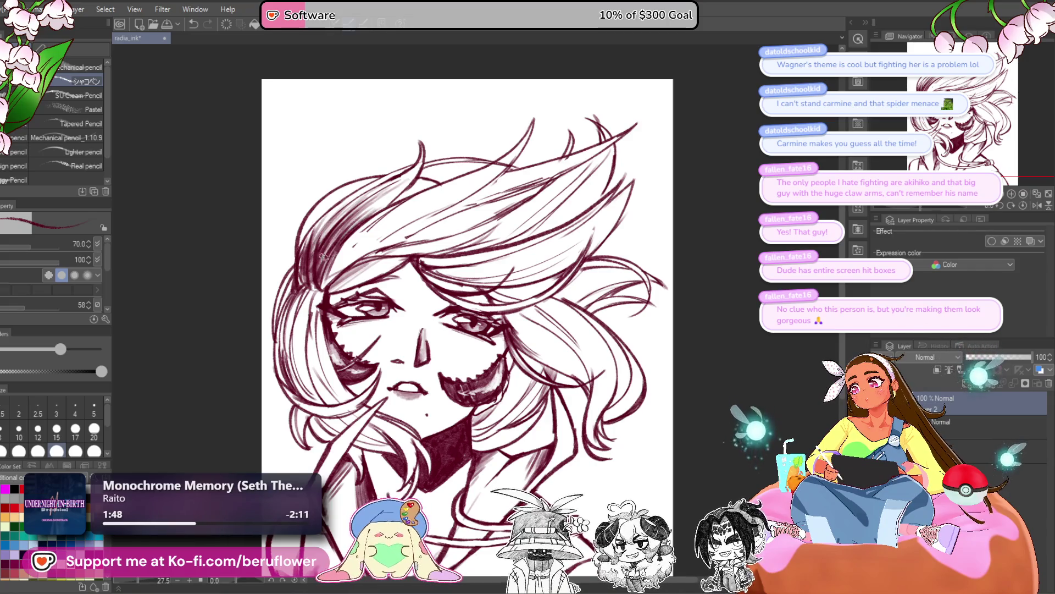
pyautogui.moveTo(307, 301); pyautogui.dragTo(321, 279)
pyautogui.press(']')
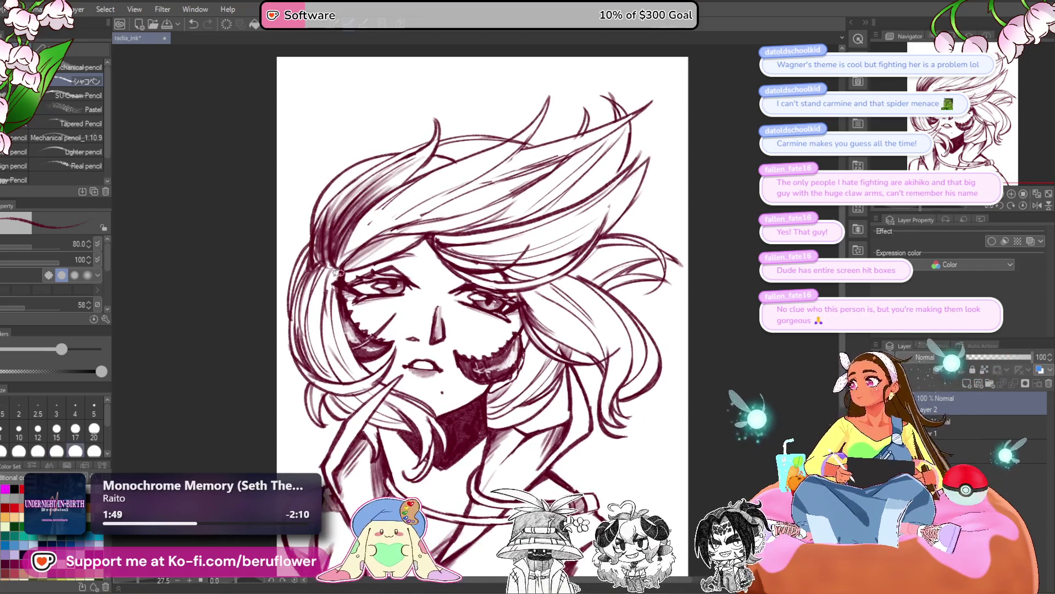
pyautogui.press('[')
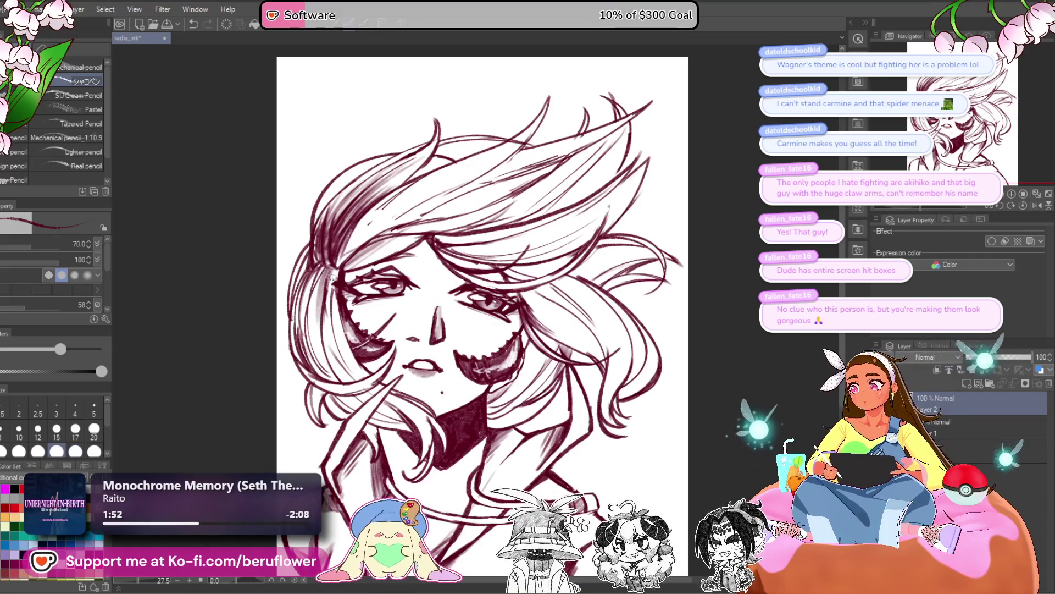
pyautogui.moveTo(331, 270)
pyautogui.mouseDown()
pyautogui.moveTo(313, 329)
pyautogui.moveTo(299, 324)
pyautogui.mouseUp()
pyautogui.moveTo(305, 283); pyautogui.dragTo(294, 328)
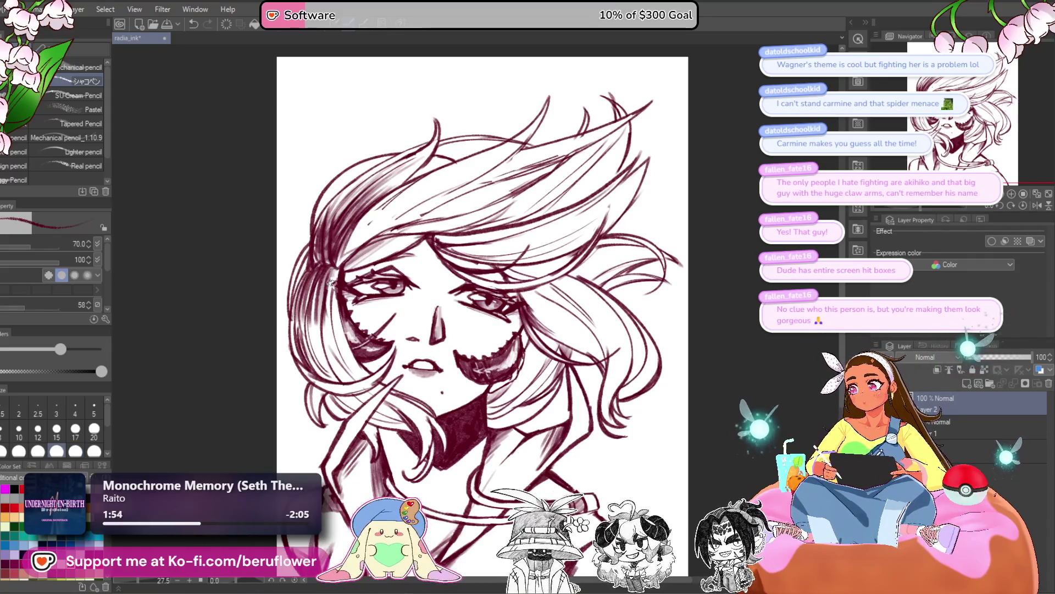
pyautogui.moveTo(331, 282); pyautogui.dragTo(317, 347)
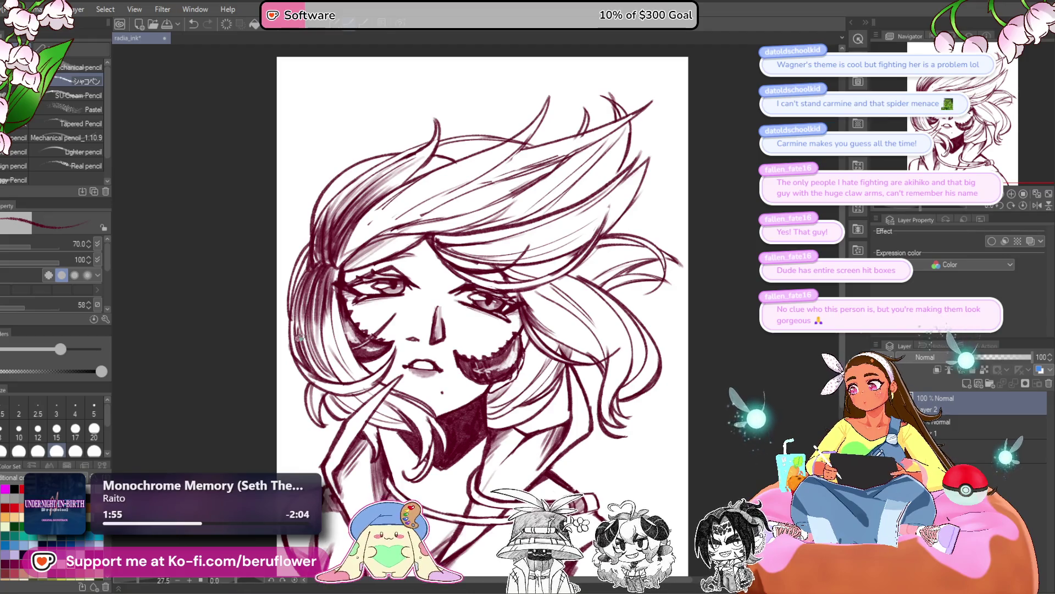
pyautogui.moveTo(305, 322); pyautogui.dragTo(294, 368)
pyautogui.moveTo(302, 301); pyautogui.dragTo(293, 360)
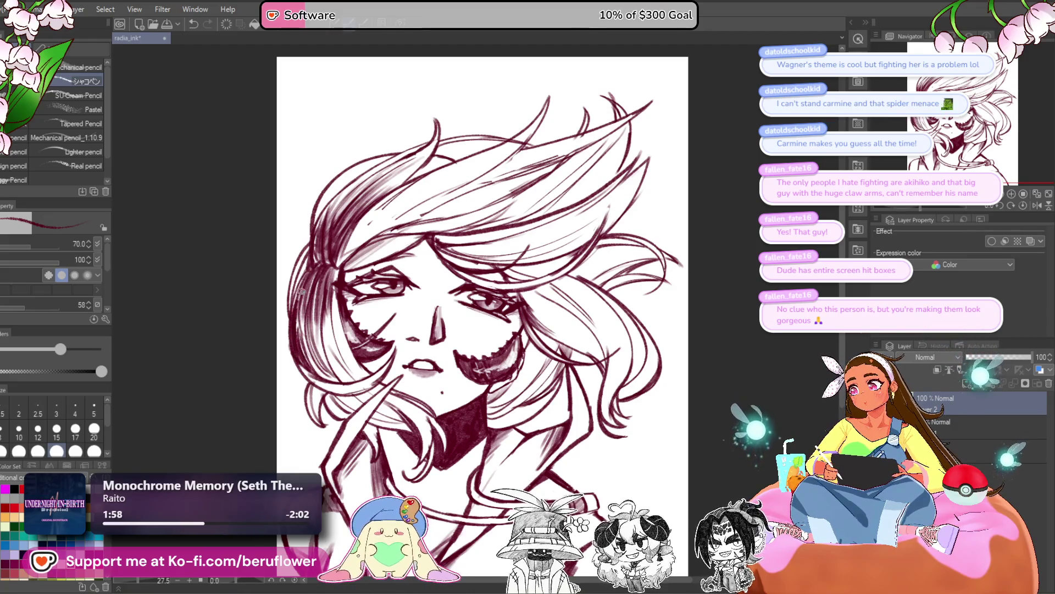
pyautogui.moveTo(307, 278); pyautogui.dragTo(296, 301)
# Hatch the lower-left hair strands and the hair beside the left eye
pyautogui.moveTo(462, 295); pyautogui.dragTo(464, 293)
pyautogui.moveTo(330, 362); pyautogui.dragTo(304, 386)
pyautogui.moveTo(348, 373); pyautogui.dragTo(317, 391)
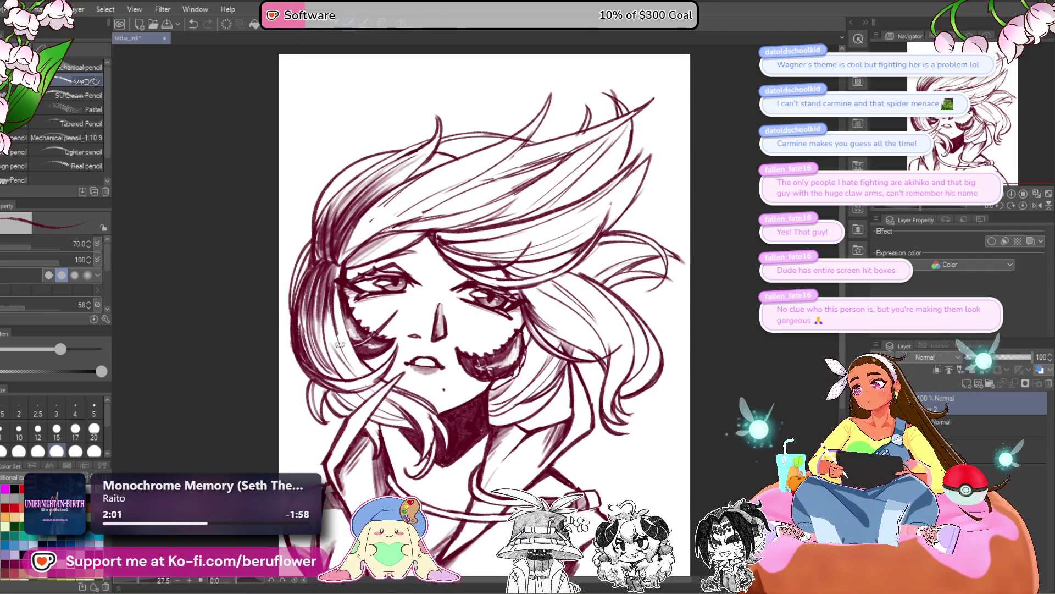
pyautogui.moveTo(340, 344)
pyautogui.mouseDown()
pyautogui.moveTo(340, 275)
pyautogui.moveTo(330, 360)
pyautogui.mouseUp()
pyautogui.moveTo(352, 311); pyautogui.dragTo(331, 371)
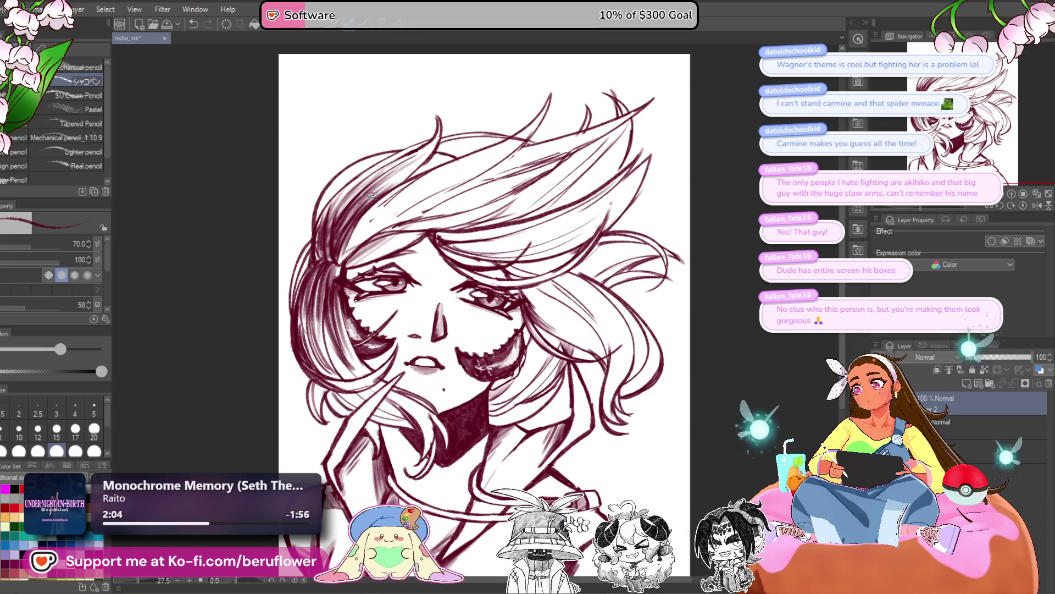
pyautogui.moveTo(448, 257); pyautogui.dragTo(473, 281)
# Build up dense hatching in the upper-left hair and across the top of the head
pyautogui.press(']')
pyautogui.press(']')
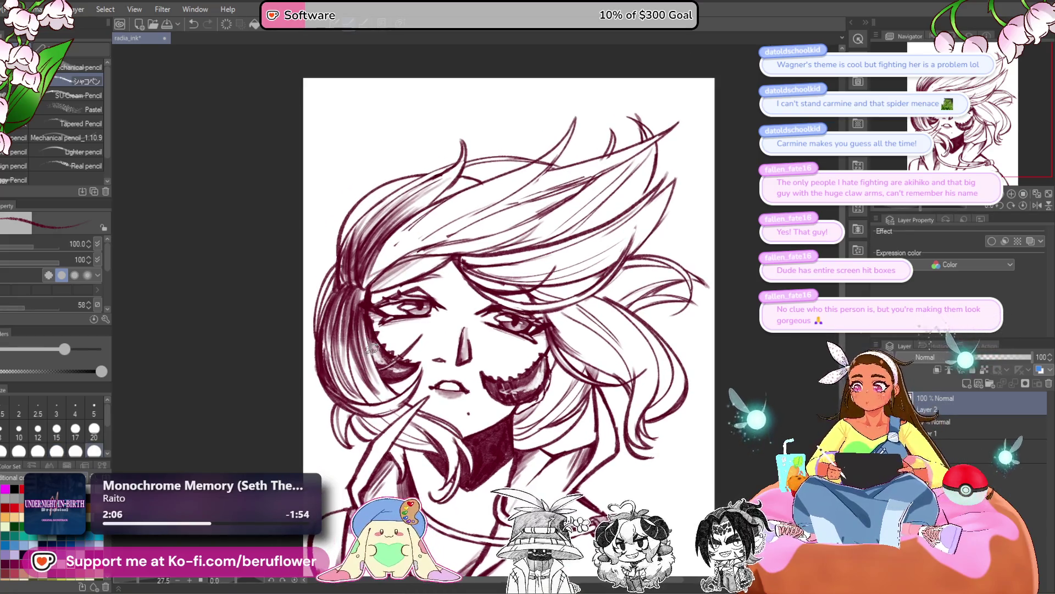
pyautogui.press('[')
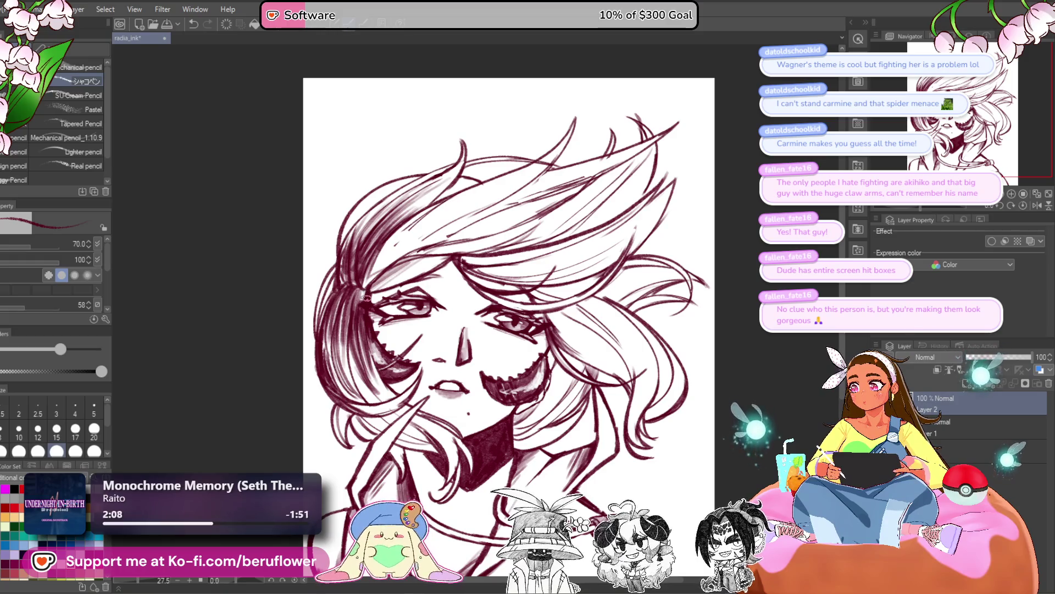
pyautogui.moveTo(543, 240); pyautogui.dragTo(541, 261)
pyautogui.moveTo(434, 228)
pyautogui.mouseDown()
pyautogui.moveTo(360, 307)
pyautogui.moveTo(390, 250)
pyautogui.mouseUp()
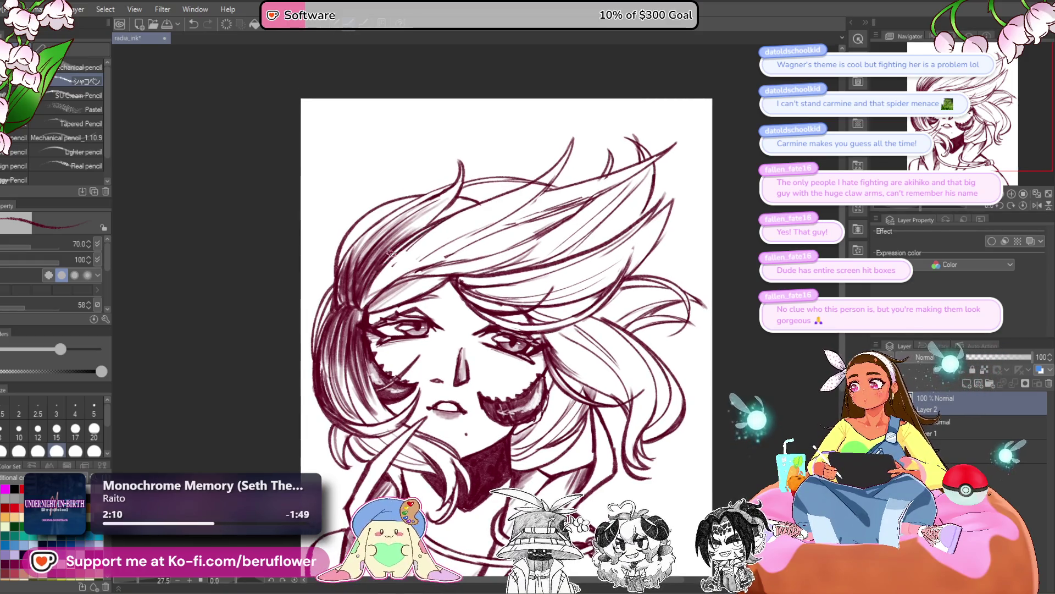
pyautogui.moveTo(410, 212)
pyautogui.mouseDown()
pyautogui.moveTo(346, 263)
pyautogui.moveTo(360, 242)
pyautogui.mouseUp()
pyautogui.moveTo(440, 189); pyautogui.dragTo(379, 225)
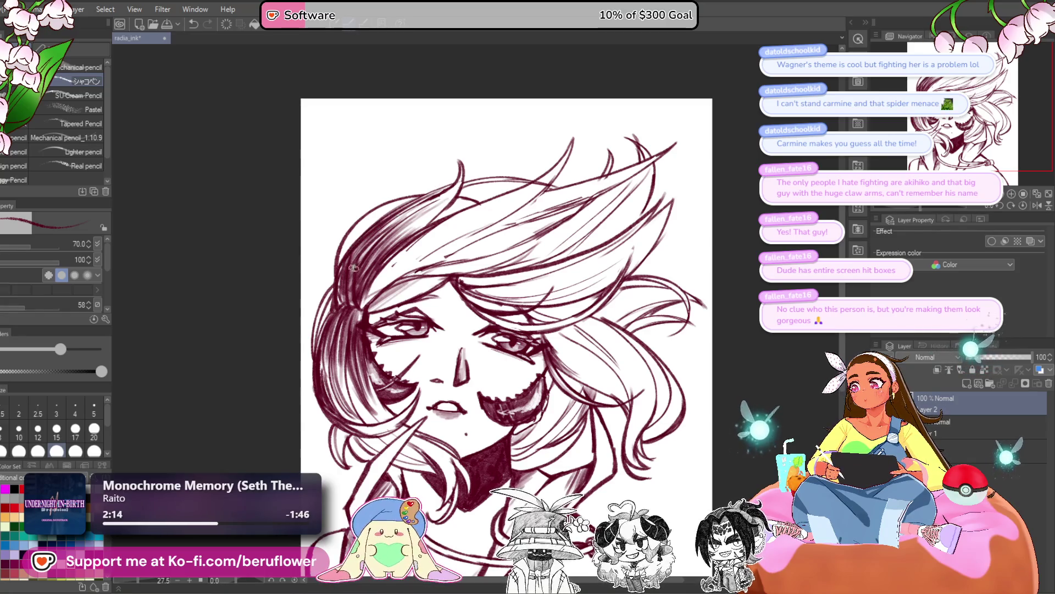
pyautogui.moveTo(443, 226); pyautogui.dragTo(373, 284)
pyautogui.moveTo(478, 207)
pyautogui.mouseDown()
pyautogui.moveTo(380, 278)
pyautogui.moveTo(411, 250)
pyautogui.moveTo(366, 304)
pyautogui.mouseUp()
pyautogui.moveTo(426, 257); pyautogui.dragTo(384, 285)
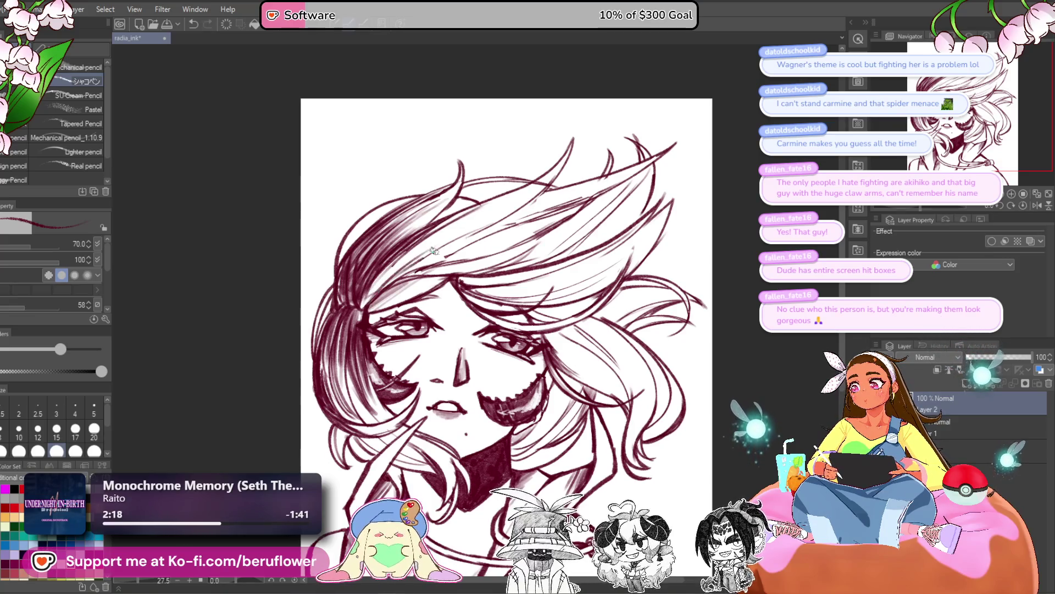
pyautogui.moveTo(459, 242); pyautogui.dragTo(359, 307)
pyautogui.moveTo(437, 237); pyautogui.dragTo(364, 300)
pyautogui.moveTo(486, 214)
pyautogui.mouseDown()
pyautogui.moveTo(372, 291)
pyautogui.moveTo(391, 274)
pyautogui.mouseUp()
pyautogui.moveTo(510, 210); pyautogui.dragTo(416, 262)
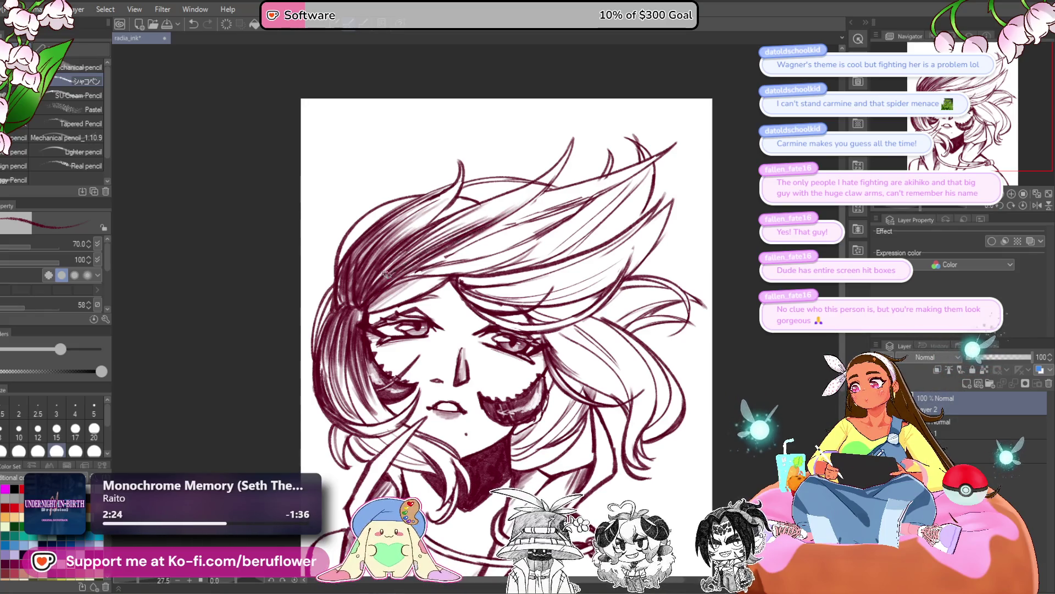
# On a tilted canvas, add more diagonal hatch strokes through the hair, then reset rotation to 0
pyautogui.scroll(-2, 349, 294)
pyautogui.scroll(3, 349, 294)
pyautogui.moveTo(581, 331)
pyautogui.mouseDown()
pyautogui.moveTo(523, 257)
pyautogui.moveTo(477, 445)
pyautogui.mouseUp()
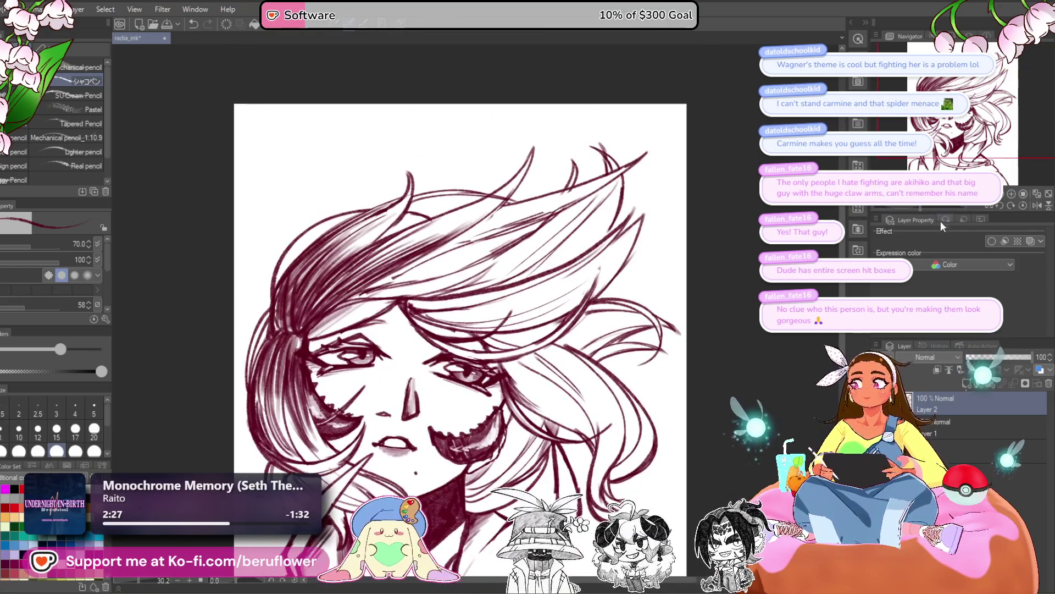
pyautogui.moveTo(938, 211); pyautogui.dragTo(907, 207)
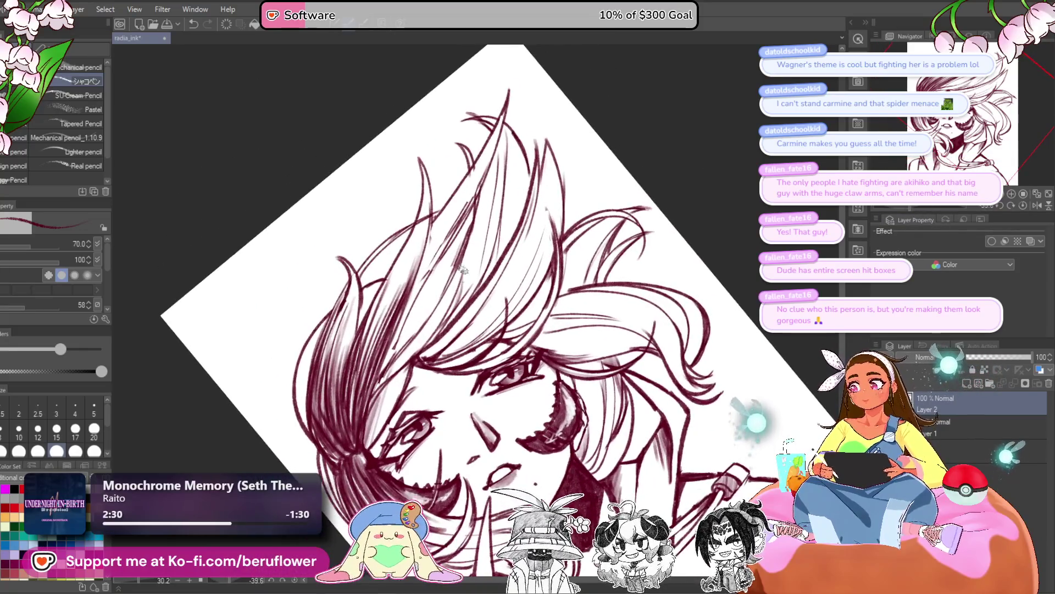
pyautogui.moveTo(469, 242)
pyautogui.mouseDown()
pyautogui.moveTo(404, 347)
pyautogui.moveTo(434, 325)
pyautogui.moveTo(407, 335)
pyautogui.moveTo(421, 300)
pyautogui.mouseUp()
pyautogui.moveTo(397, 346); pyautogui.dragTo(426, 291)
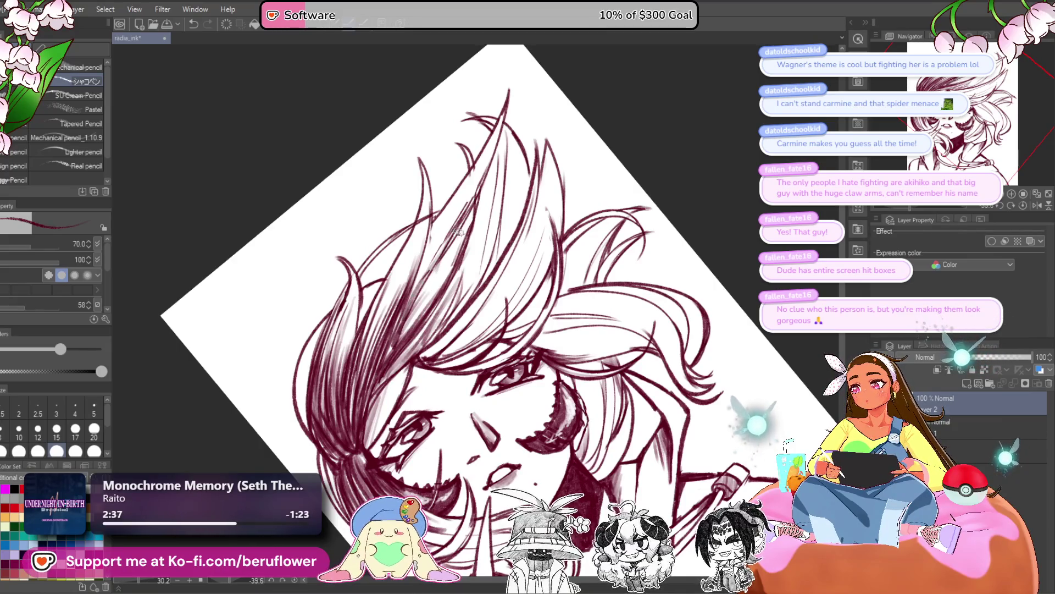
pyautogui.moveTo(459, 231); pyautogui.dragTo(435, 285)
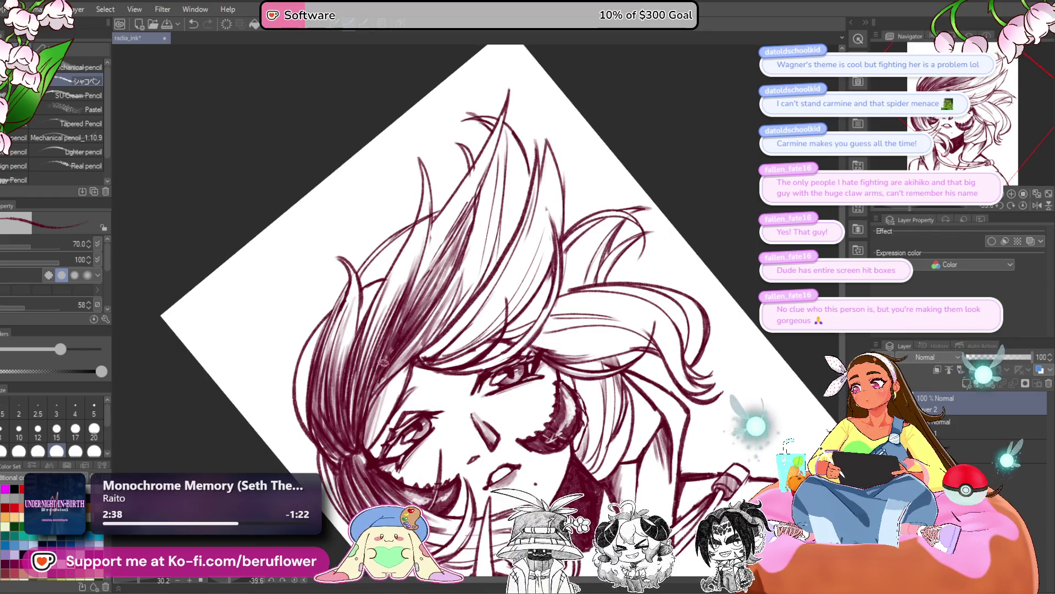
pyautogui.moveTo(394, 423)
pyautogui.mouseDown()
pyautogui.moveTo(413, 358)
pyautogui.moveTo(413, 310)
pyautogui.moveTo(477, 316)
pyautogui.moveTo(506, 348)
pyautogui.mouseUp()
pyautogui.moveTo(435, 287)
pyautogui.mouseDown()
pyautogui.moveTo(419, 341)
pyautogui.moveTo(386, 379)
pyautogui.mouseUp()
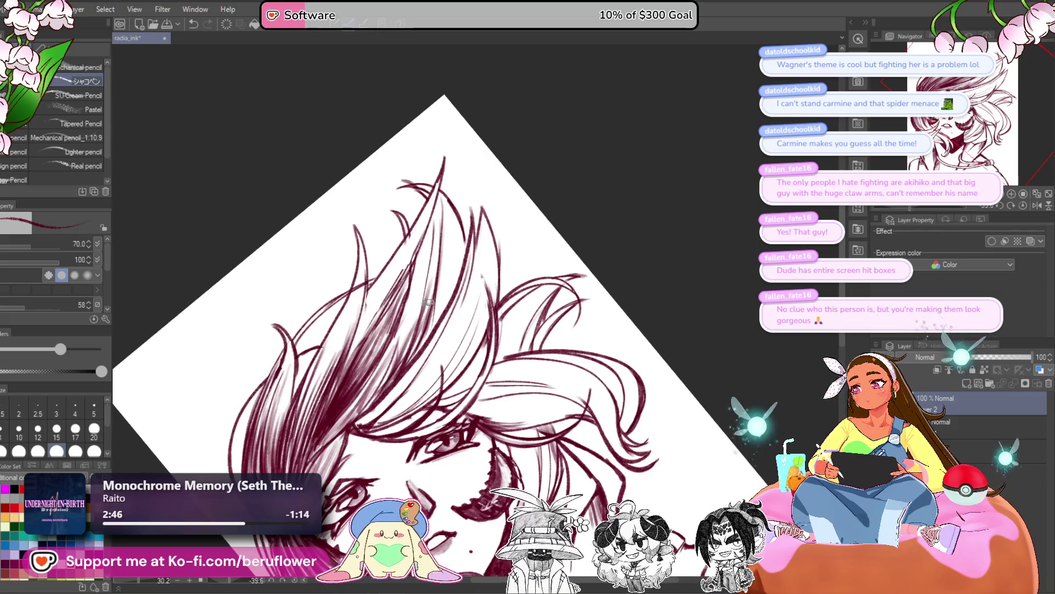
pyautogui.moveTo(438, 279); pyautogui.dragTo(429, 329)
pyautogui.moveTo(438, 275); pyautogui.dragTo(421, 344)
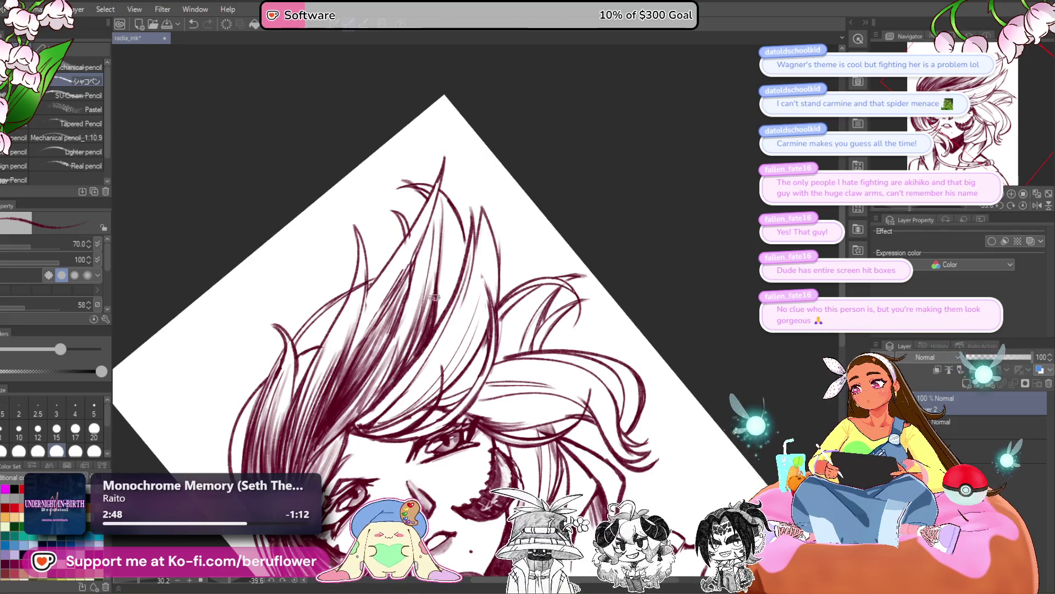
pyautogui.scroll(-2, 434, 296)
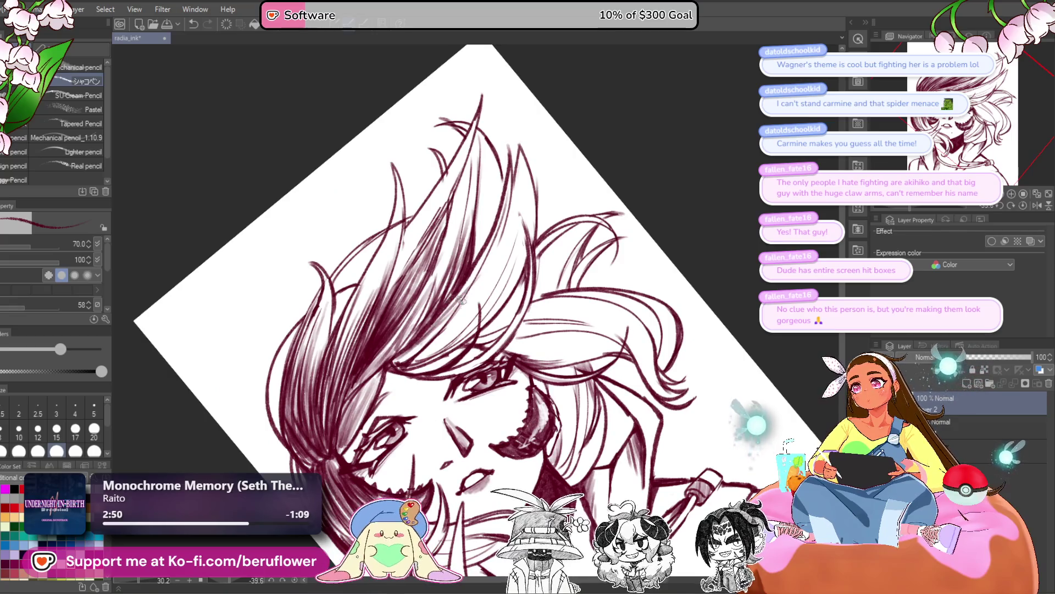
pyautogui.moveTo(417, 359)
pyautogui.mouseDown()
pyautogui.moveTo(472, 328)
pyautogui.moveTo(485, 315)
pyautogui.moveTo(474, 312)
pyautogui.mouseUp()
pyautogui.moveTo(498, 263); pyautogui.dragTo(413, 357)
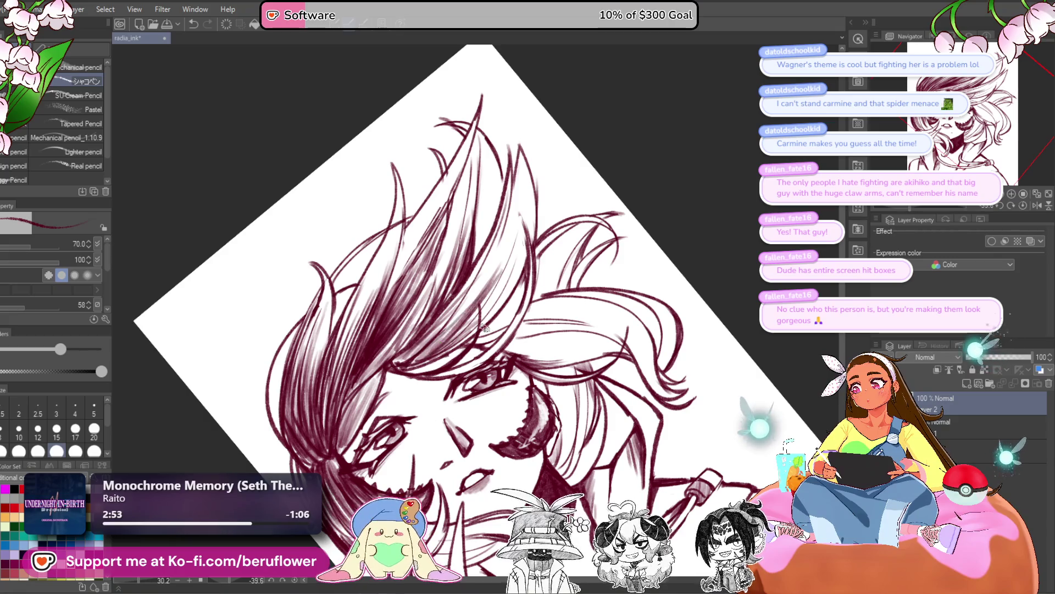
pyautogui.scroll(-1, 477, 383)
pyautogui.click(1024, 205)
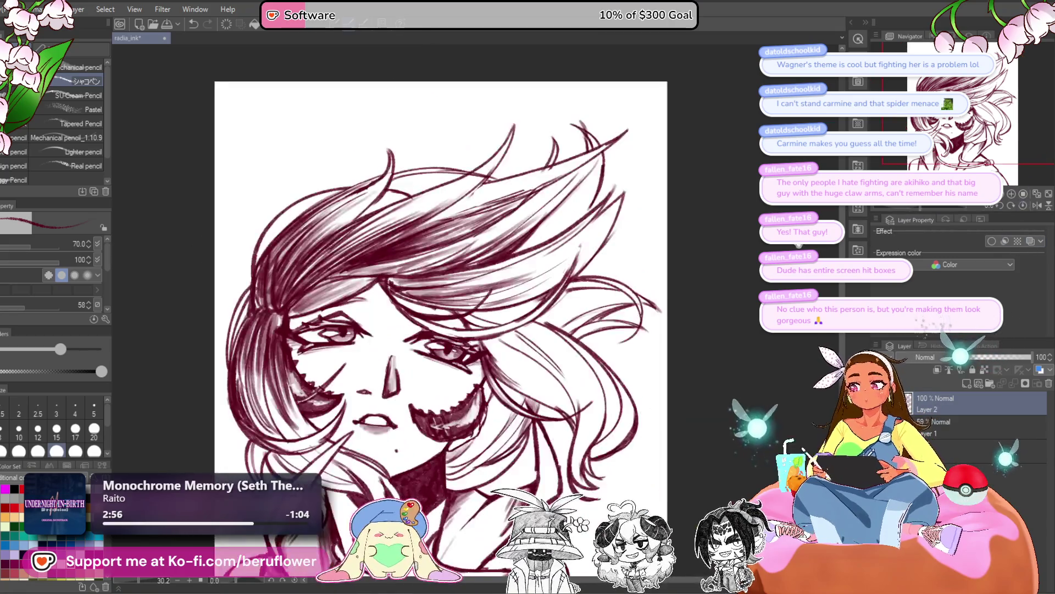
# Add dark hatching to the hair beside the eye and the crown lock, undoing one stray stroke
pyautogui.moveTo(450, 391)
pyautogui.mouseDown()
pyautogui.moveTo(404, 351)
pyautogui.moveTo(418, 348)
pyautogui.moveTo(403, 346)
pyautogui.mouseUp()
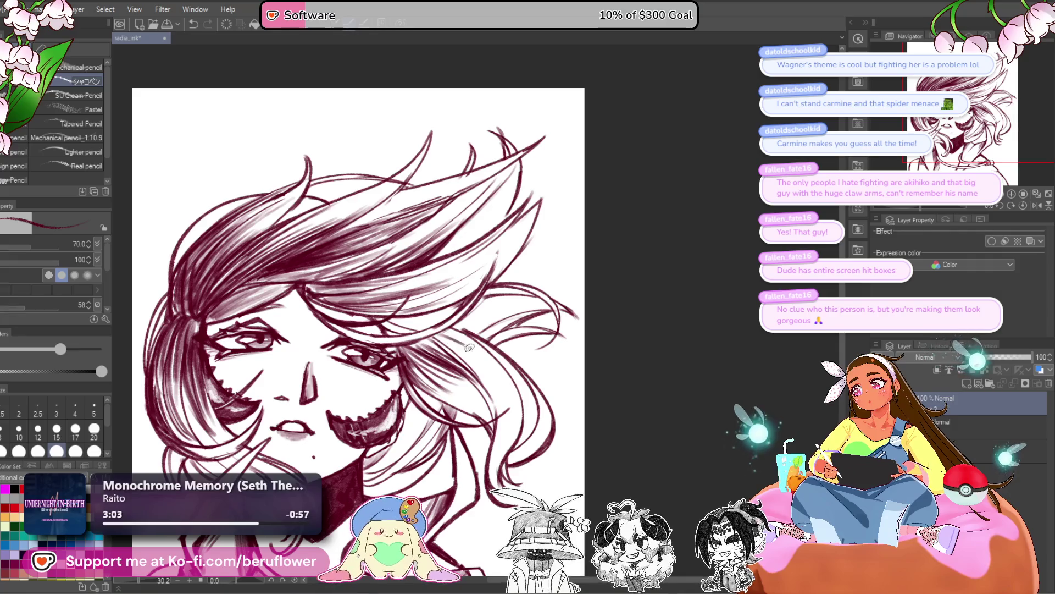
pyautogui.moveTo(578, 243); pyautogui.dragTo(531, 286)
pyautogui.moveTo(449, 364); pyautogui.dragTo(457, 353)
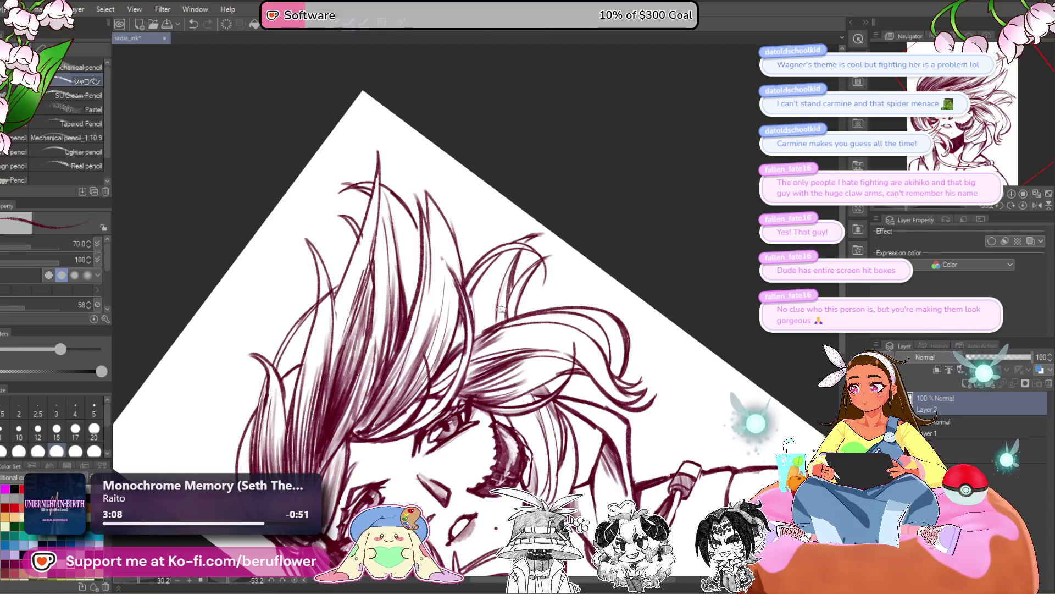
pyautogui.moveTo(494, 323); pyautogui.dragTo(508, 316)
pyautogui.hotkey('ctrl', 'z')
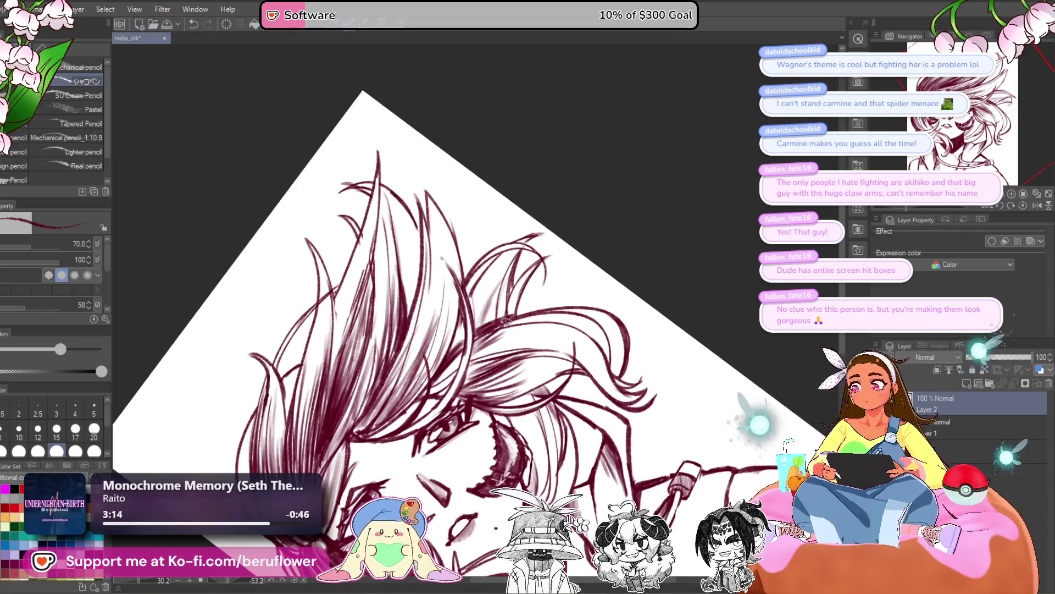
pyautogui.scroll(-2, 506, 314)
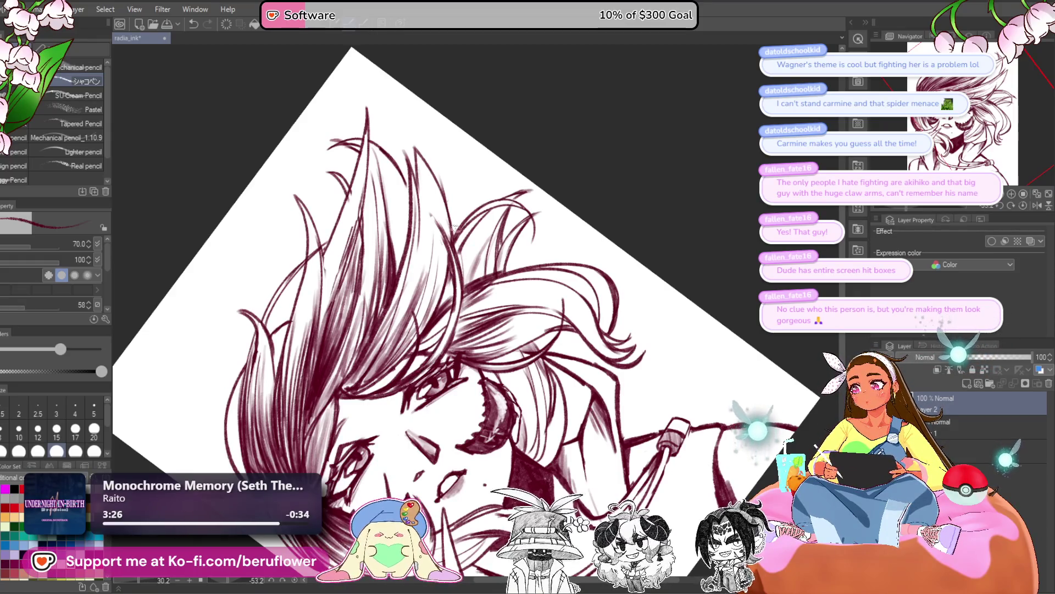
pyautogui.moveTo(413, 204)
pyautogui.mouseDown()
pyautogui.moveTo(423, 164)
pyautogui.moveTo(432, 215)
pyautogui.moveTo(443, 165)
pyautogui.moveTo(420, 208)
pyautogui.moveTo(422, 190)
pyautogui.moveTo(445, 224)
pyautogui.mouseUp()
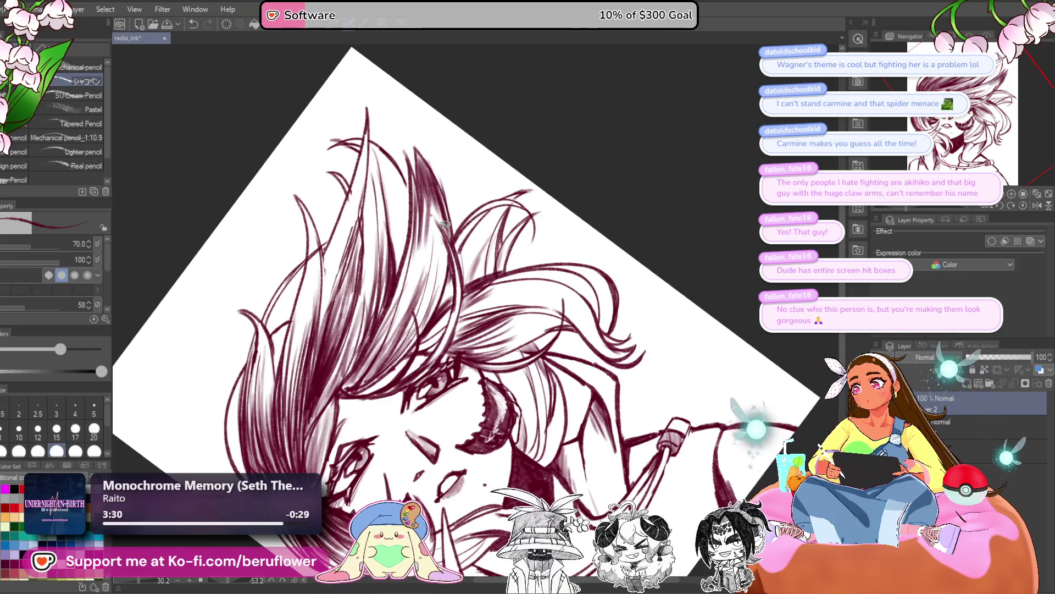
pyautogui.moveTo(431, 281)
pyautogui.mouseDown()
pyautogui.moveTo(391, 279)
pyautogui.moveTo(340, 393)
pyautogui.mouseUp()
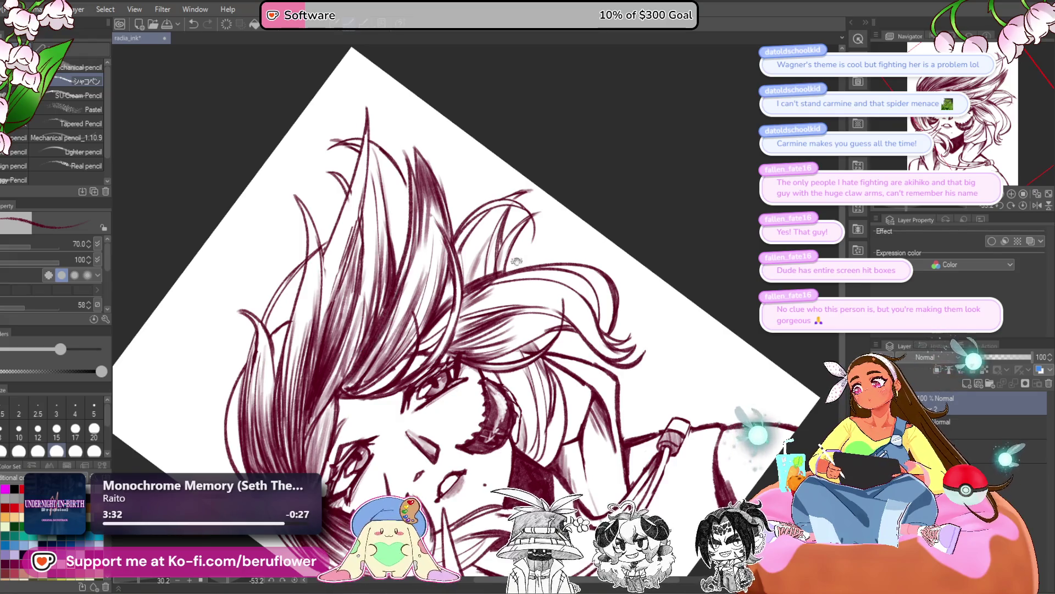
pyautogui.moveTo(516, 263); pyautogui.dragTo(490, 312)
pyautogui.hotkey('ctrl', '+')
pyautogui.hotkey('ctrl', '+')
pyautogui.hotkey('ctrl', '+')
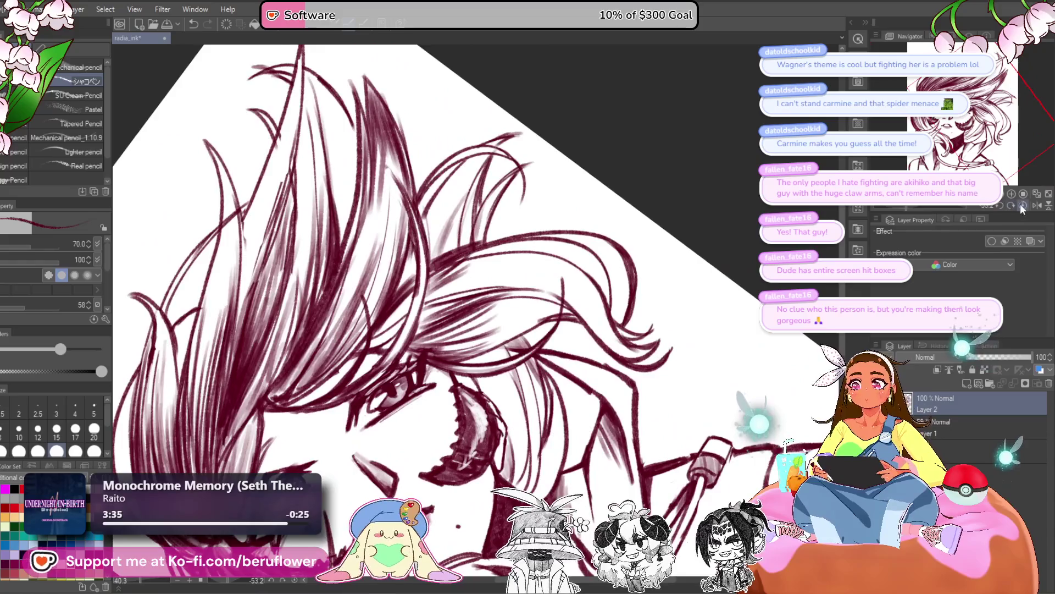
# Return the canvas upright and add a little faint hatching over the hair
pyautogui.click(1021, 205)
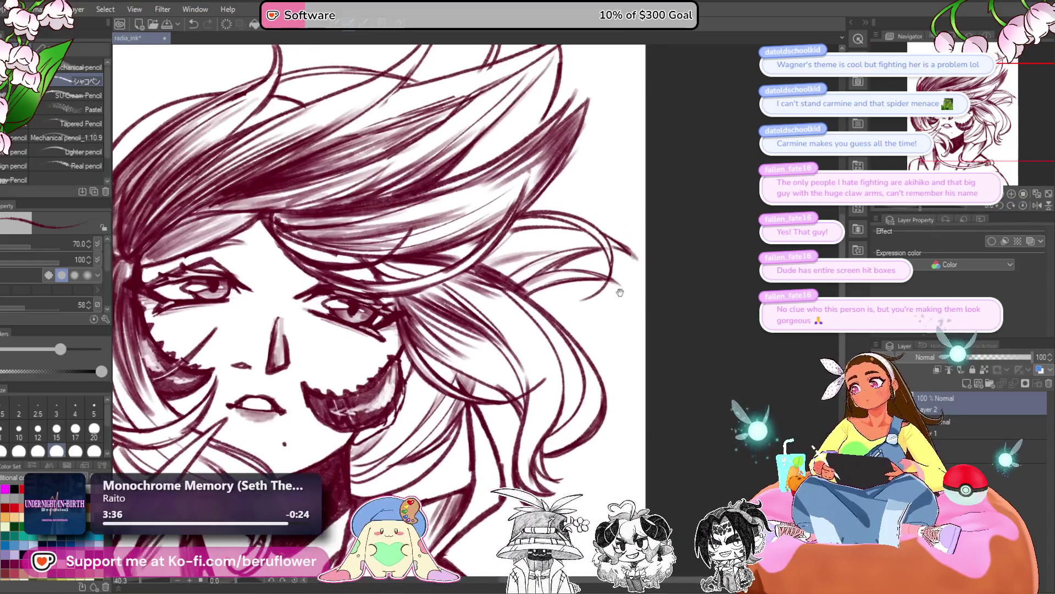
pyautogui.moveTo(458, 275)
pyautogui.mouseDown()
pyautogui.moveTo(596, 295)
pyautogui.moveTo(543, 269)
pyautogui.mouseUp()
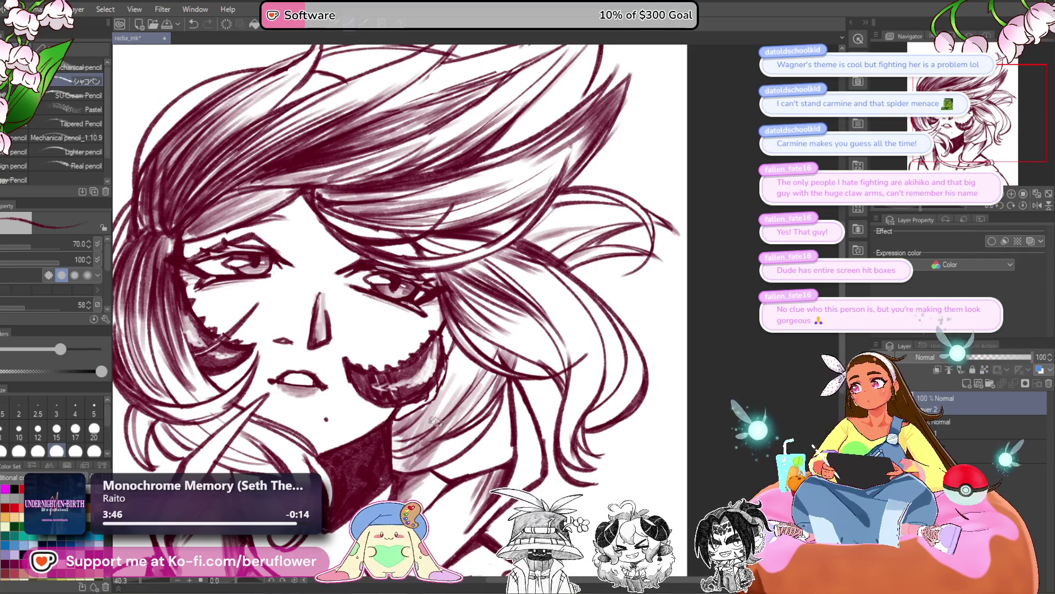
pyautogui.moveTo(418, 423); pyautogui.dragTo(388, 448)
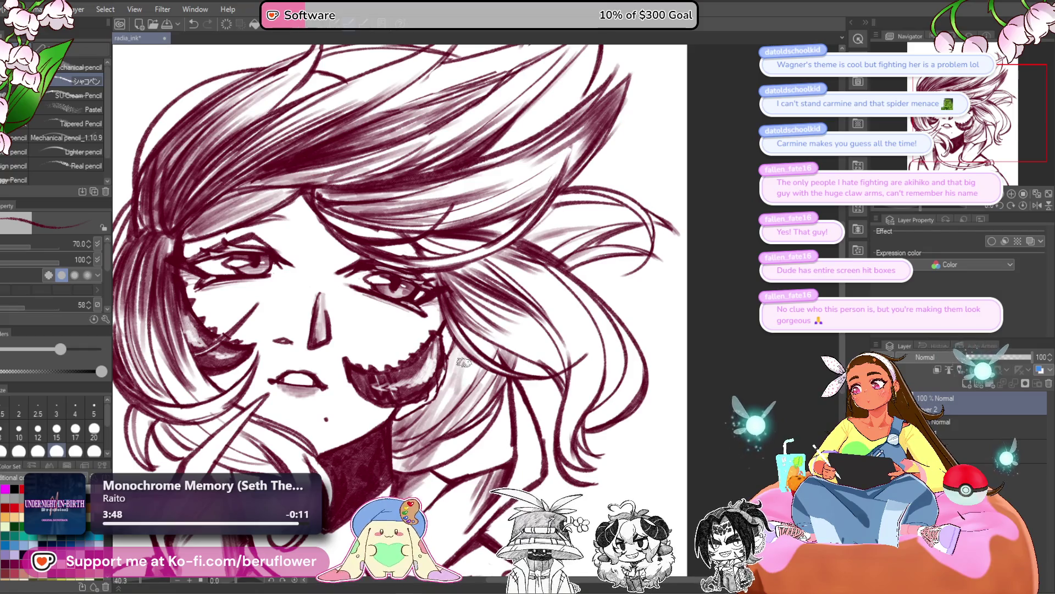
pyautogui.scroll(1, 464, 324)
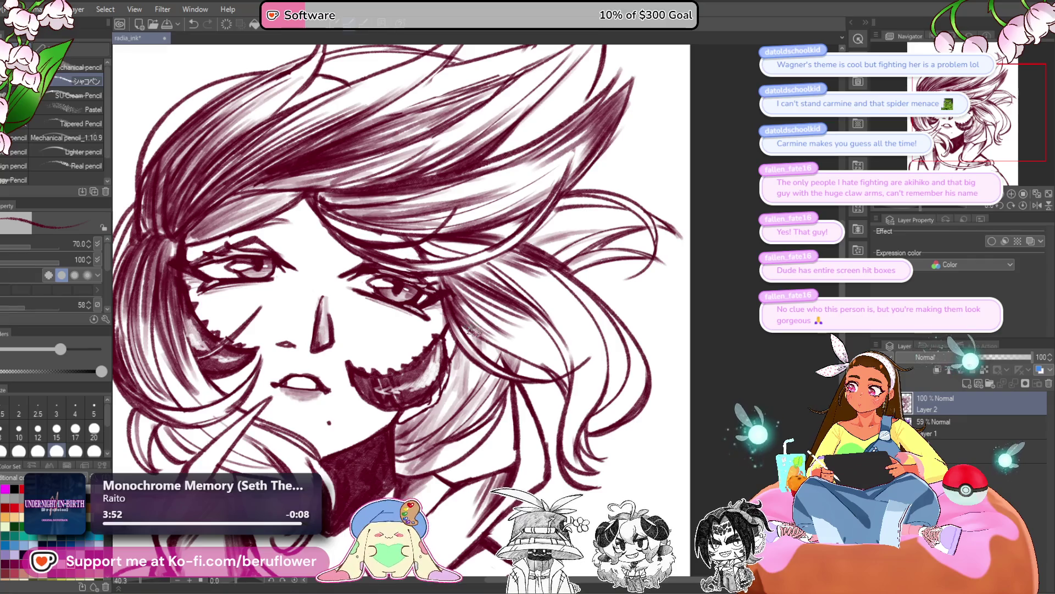
pyautogui.moveTo(525, 385); pyautogui.dragTo(537, 375)
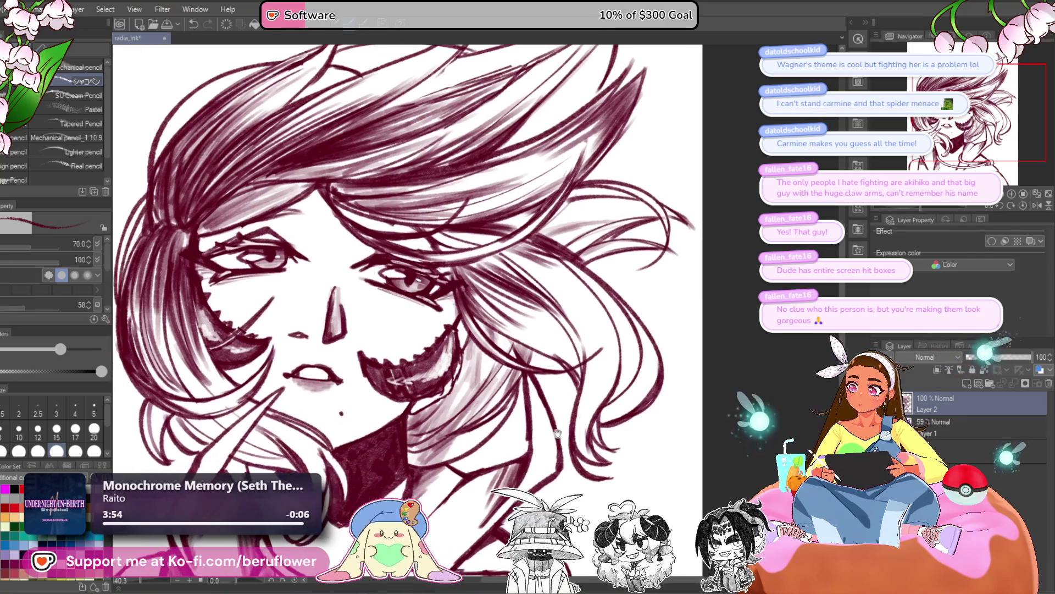
pyautogui.scroll(-2, 511, 379)
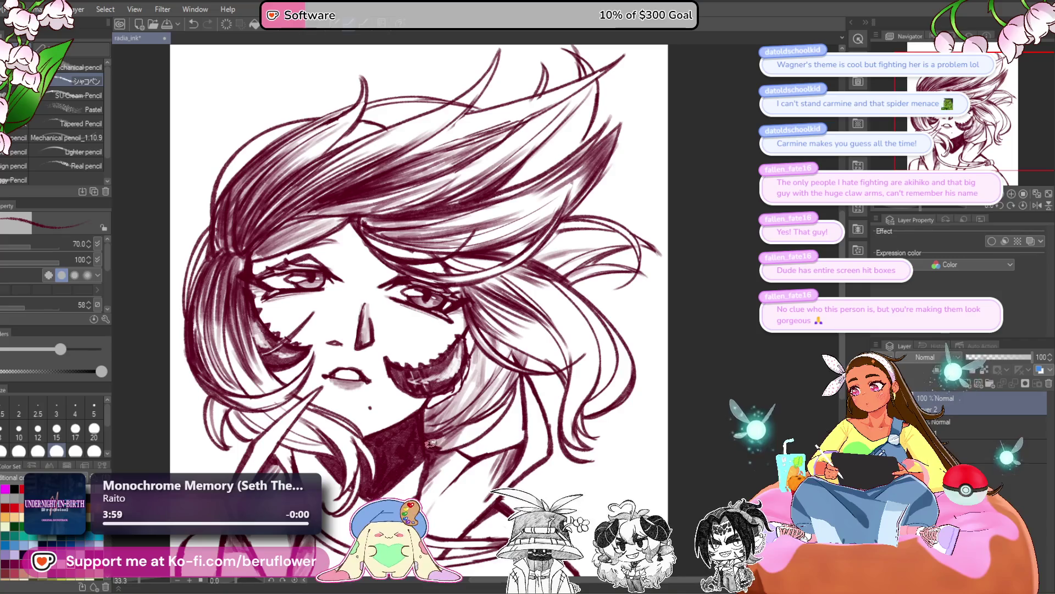
pyautogui.moveTo(433, 425); pyautogui.dragTo(467, 416)
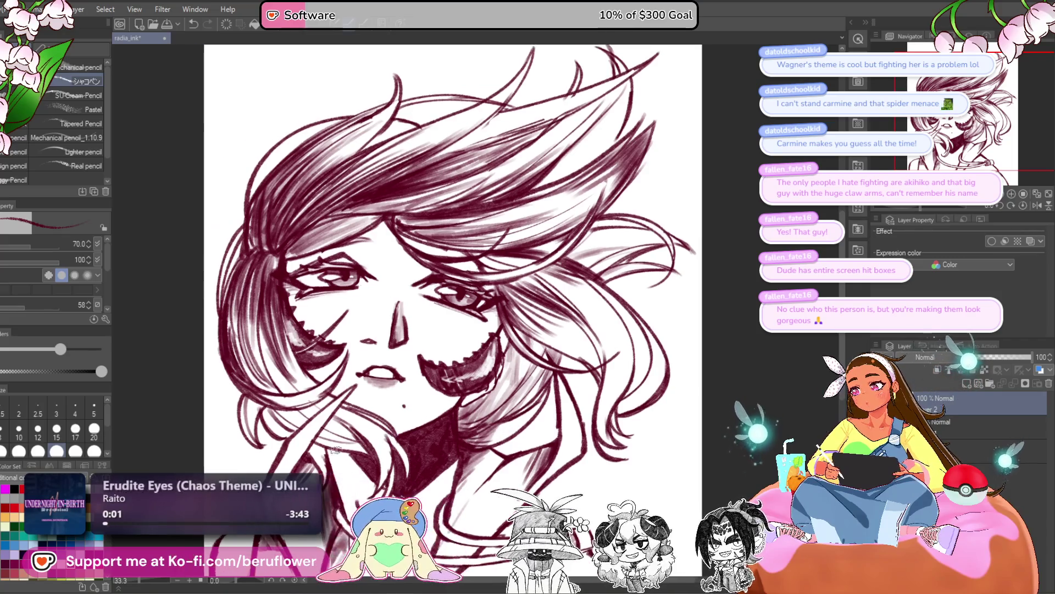
pyautogui.moveTo(685, 460)
pyautogui.mouseDown()
pyautogui.moveTo(650, 427)
pyautogui.moveTo(650, 443)
pyautogui.moveTo(624, 381)
pyautogui.mouseUp()
# Save the radia_ink drawing and close the document
pyautogui.hotkey('ctrl', 's')
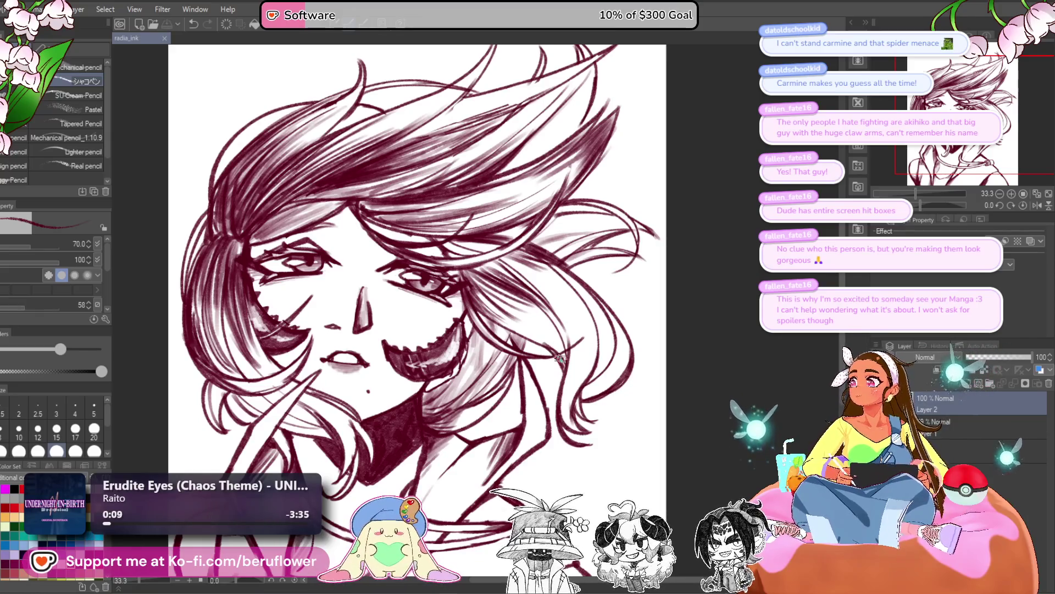
pyautogui.moveTo(577, 434)
pyautogui.mouseDown()
pyautogui.moveTo(588, 410)
pyautogui.moveTo(573, 420)
pyautogui.mouseUp()
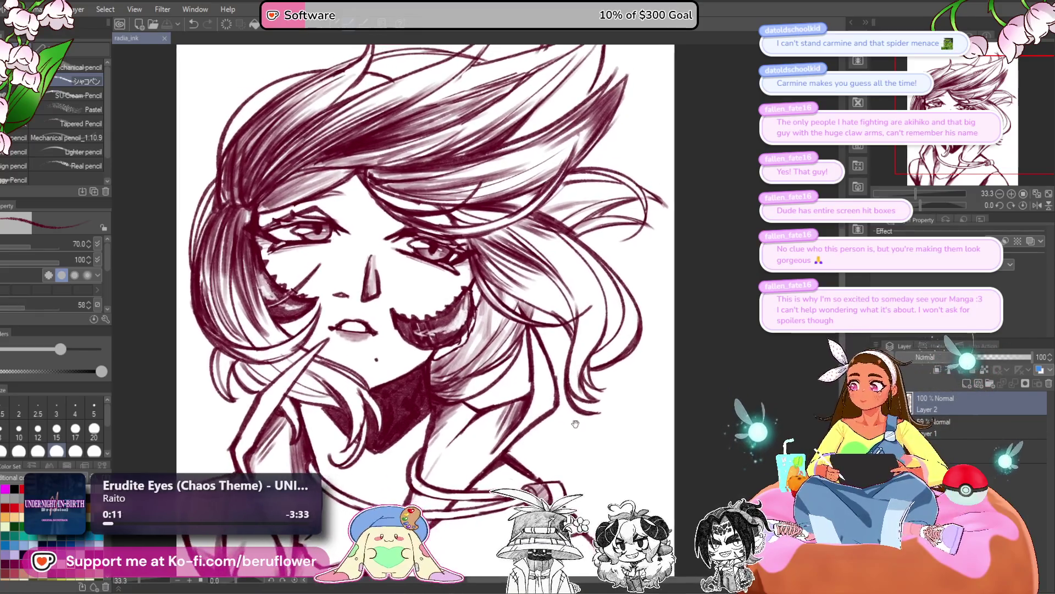
pyautogui.hotkey('ctrl', 'w')
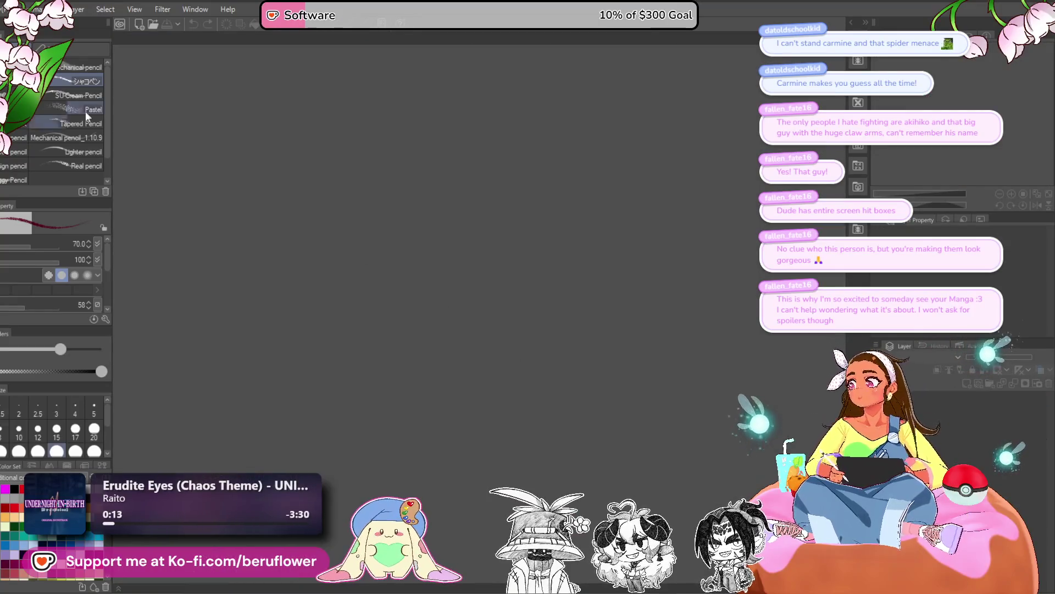
# Reopen radia_ink.clip from the recent files list
pyautogui.click(20, 8)
pyautogui.moveTo(83, 81)
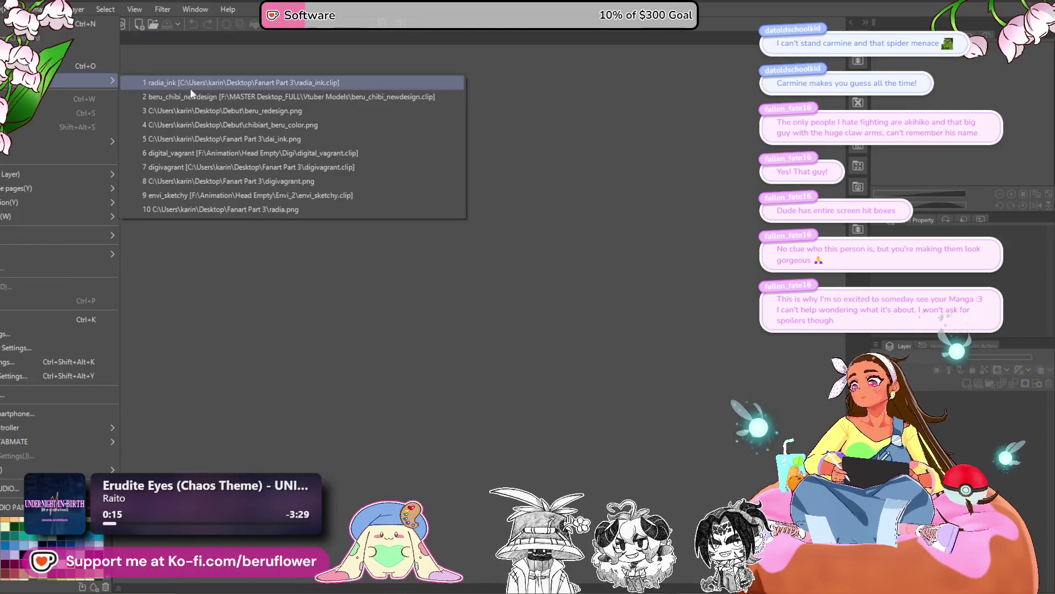
pyautogui.click(347, 83)
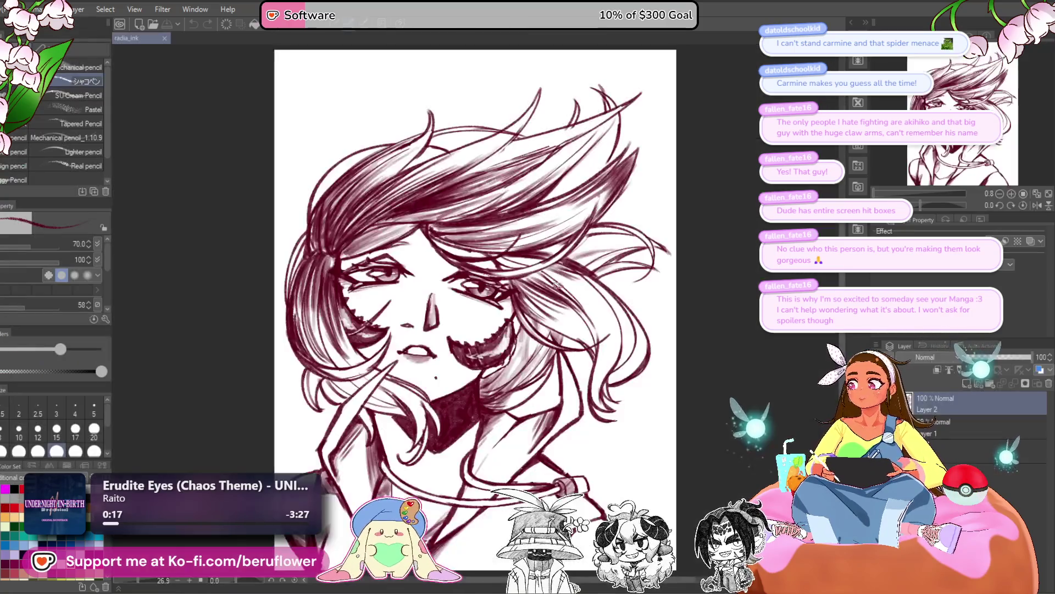
pyautogui.moveTo(538, 435); pyautogui.dragTo(508, 445)
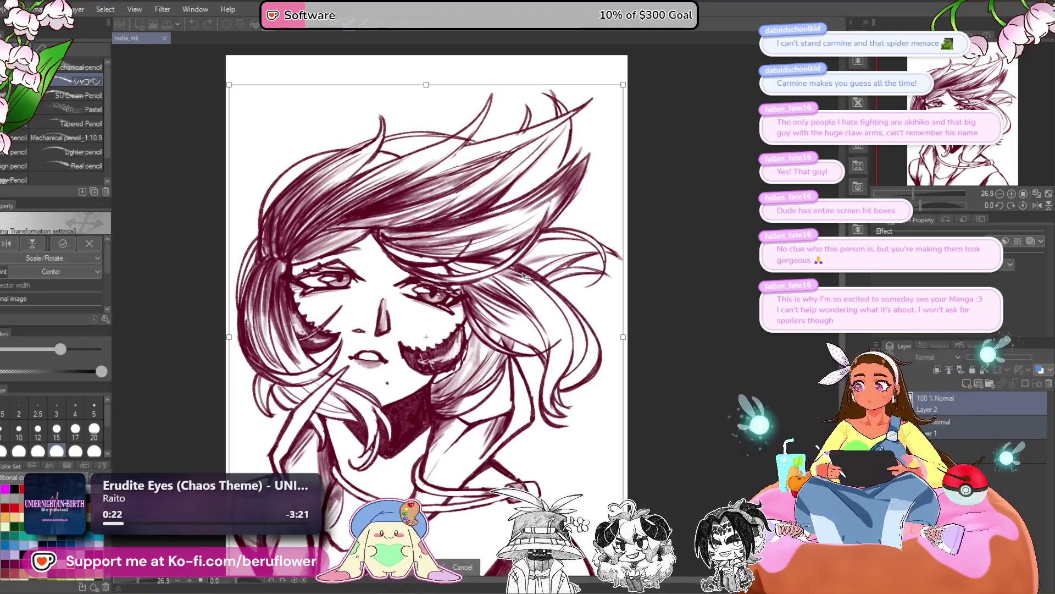
# Scale the lineart layer up slightly with Ctrl+T and commit the transform
pyautogui.hotkey('ctrl', 't')
pyautogui.scroll(-1, 539, 260)
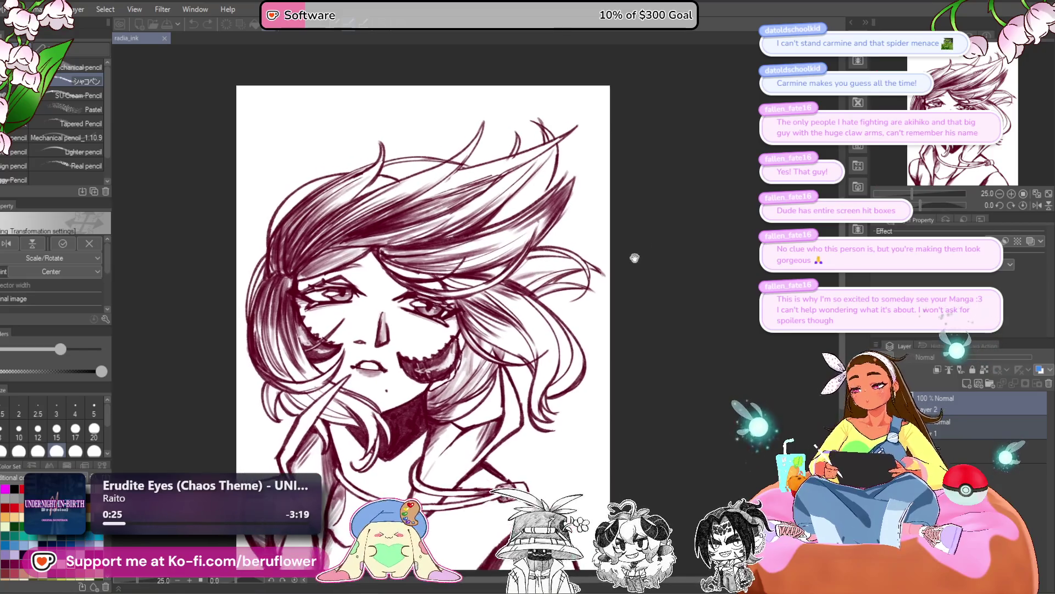
pyautogui.moveTo(605, 112); pyautogui.dragTo(607, 111)
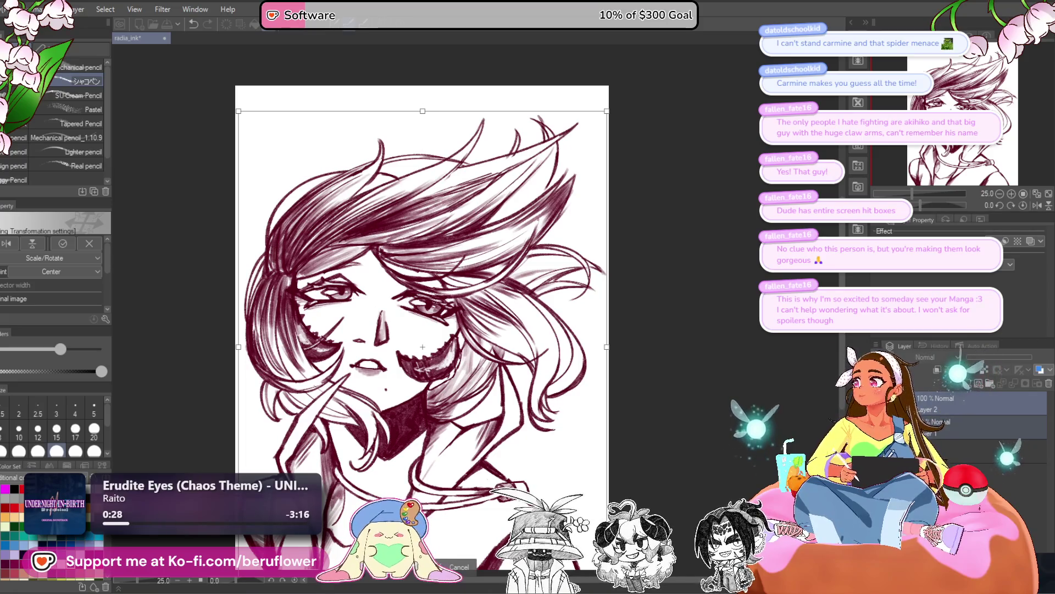
pyautogui.press('Return')
pyautogui.moveTo(569, 485); pyautogui.dragTo(470, 495)
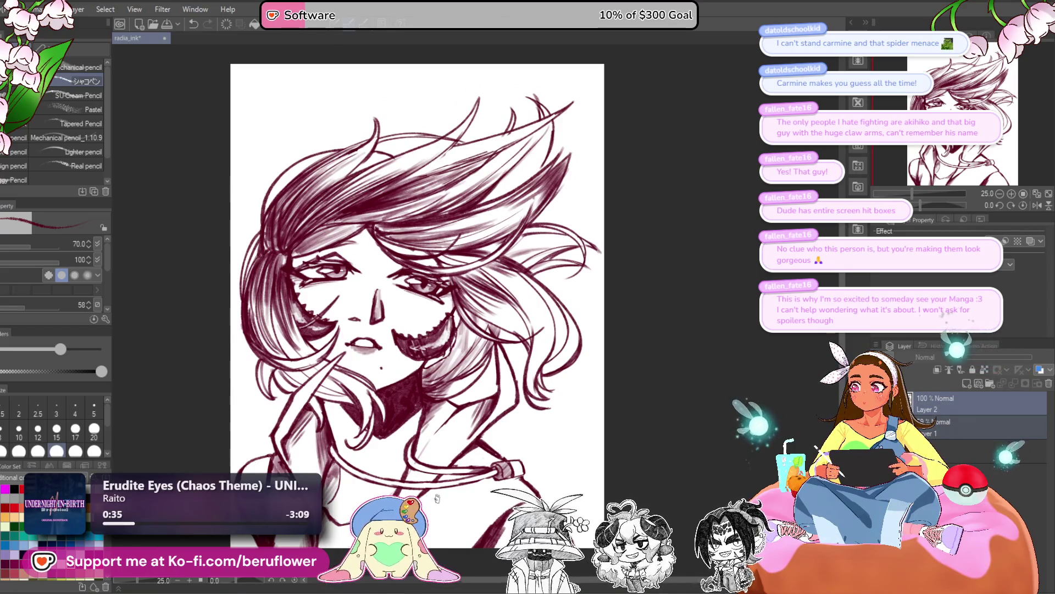
# Move the canvas's top edge in Change Canvas Size, confirm, then zoom in on the drawing
pyautogui.click(16, 9)
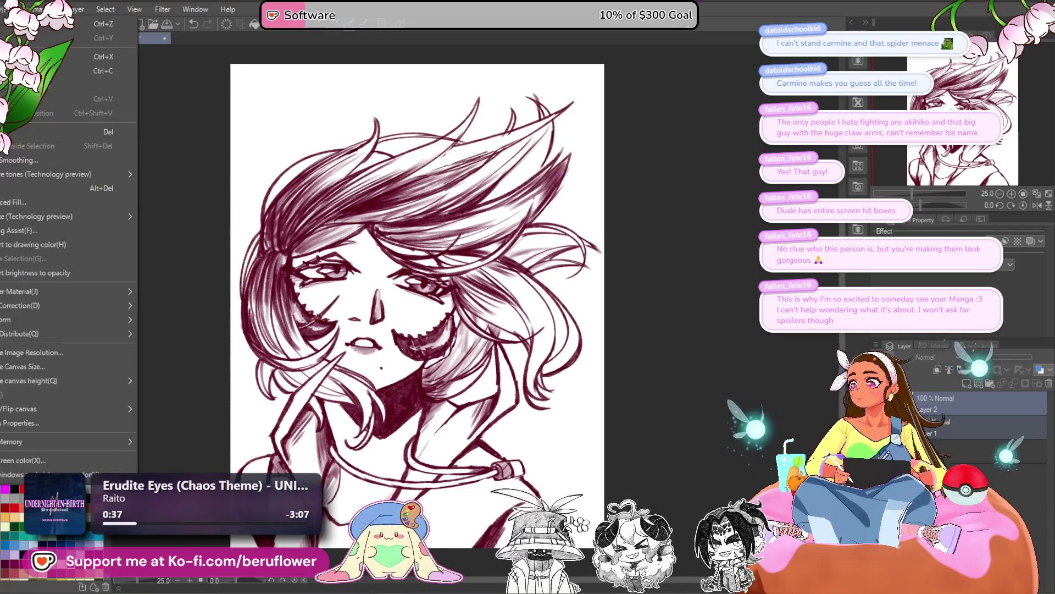
pyautogui.moveTo(34, 320)
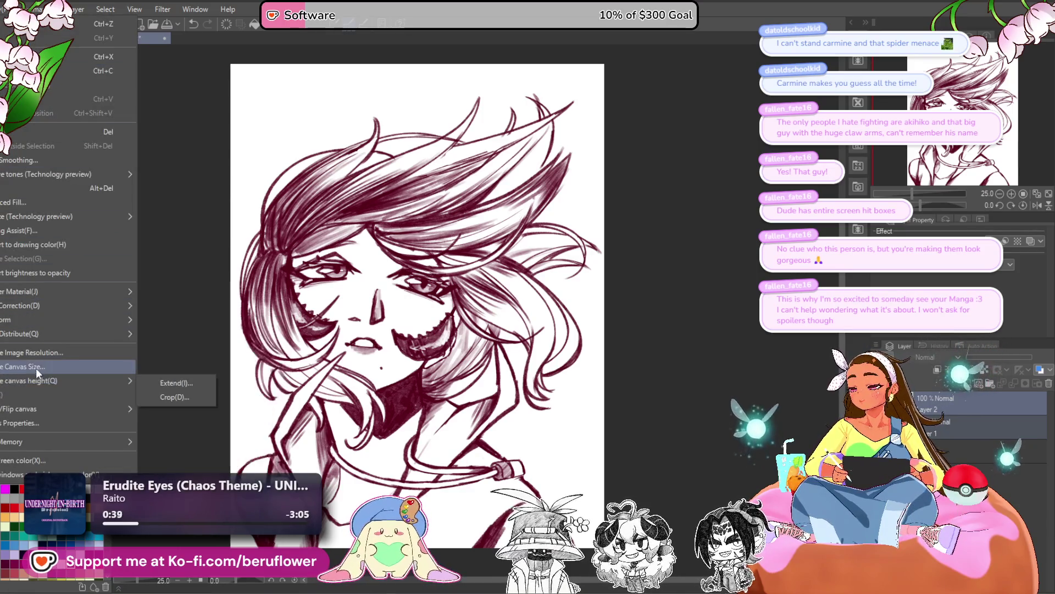
pyautogui.hotkey('ctrl', 't')
pyautogui.moveTo(418, 64); pyautogui.dragTo(419, 84)
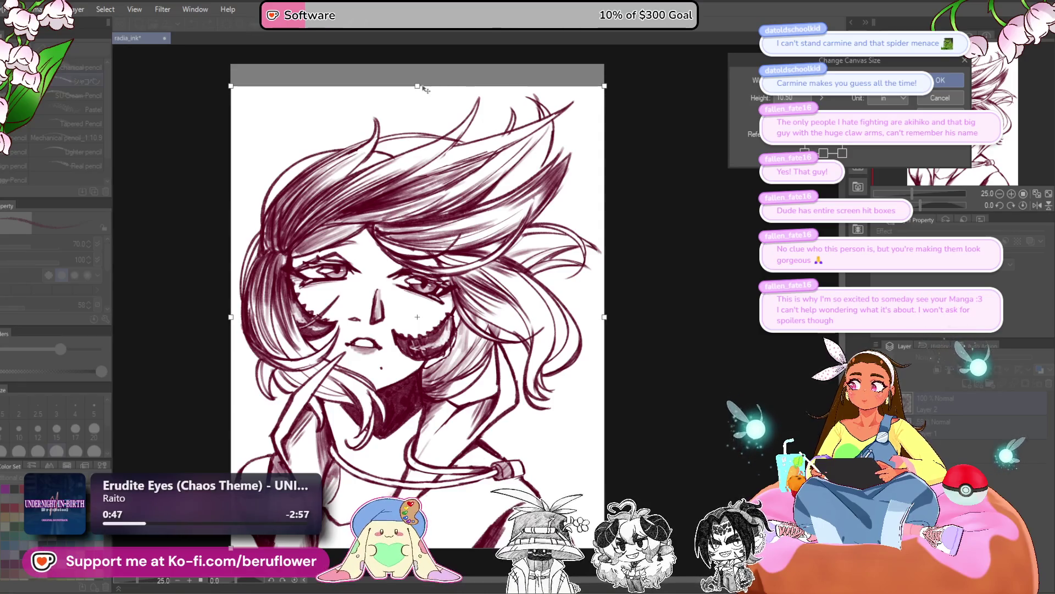
pyautogui.press('Return')
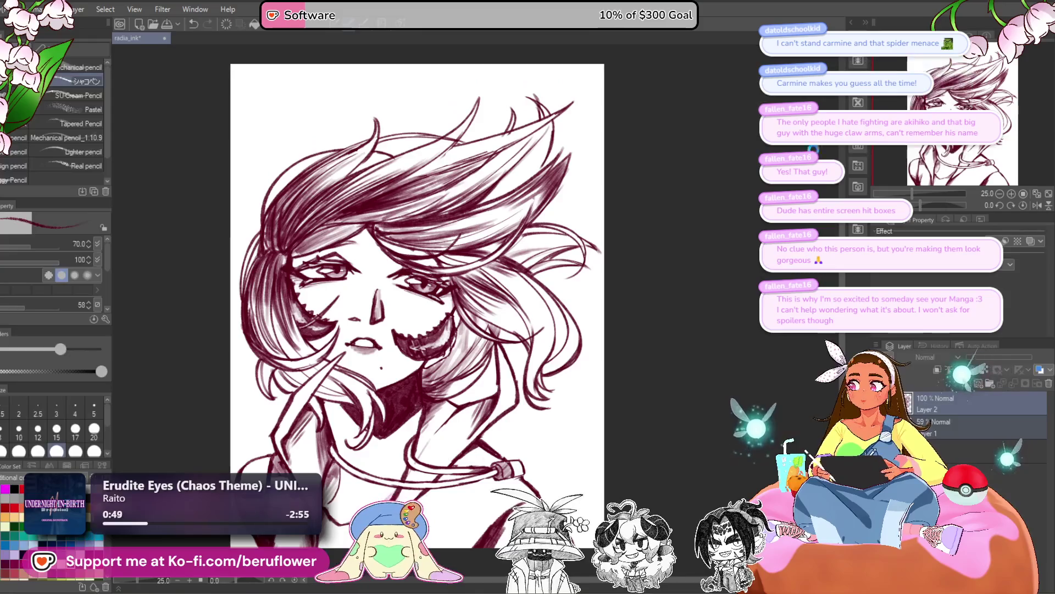
pyautogui.hotkey('ctrl', '+')
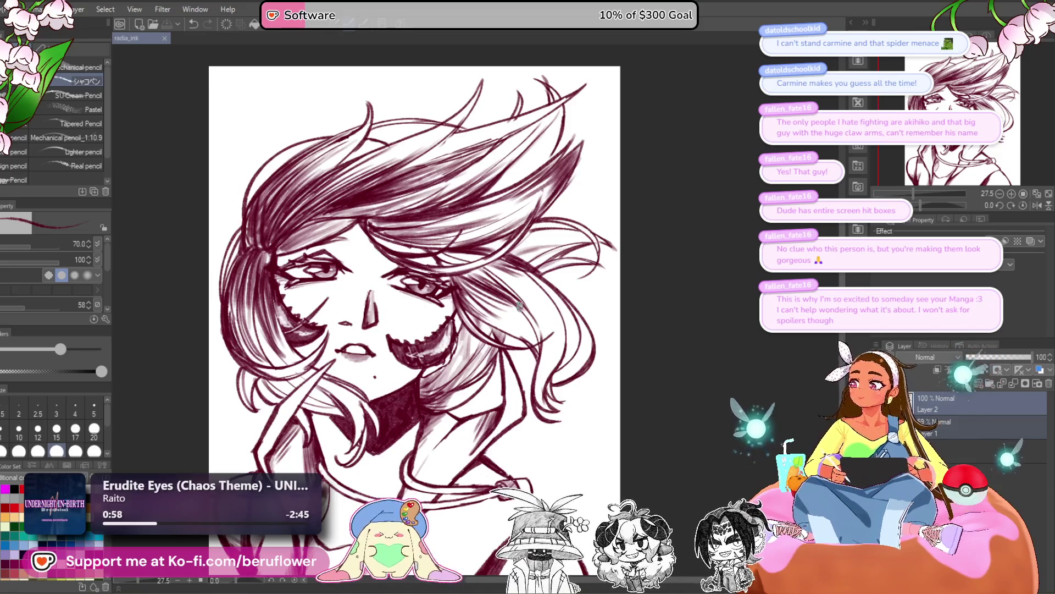
pyautogui.hotkey('ctrl', '-')
pyautogui.hotkey('ctrl', '+')
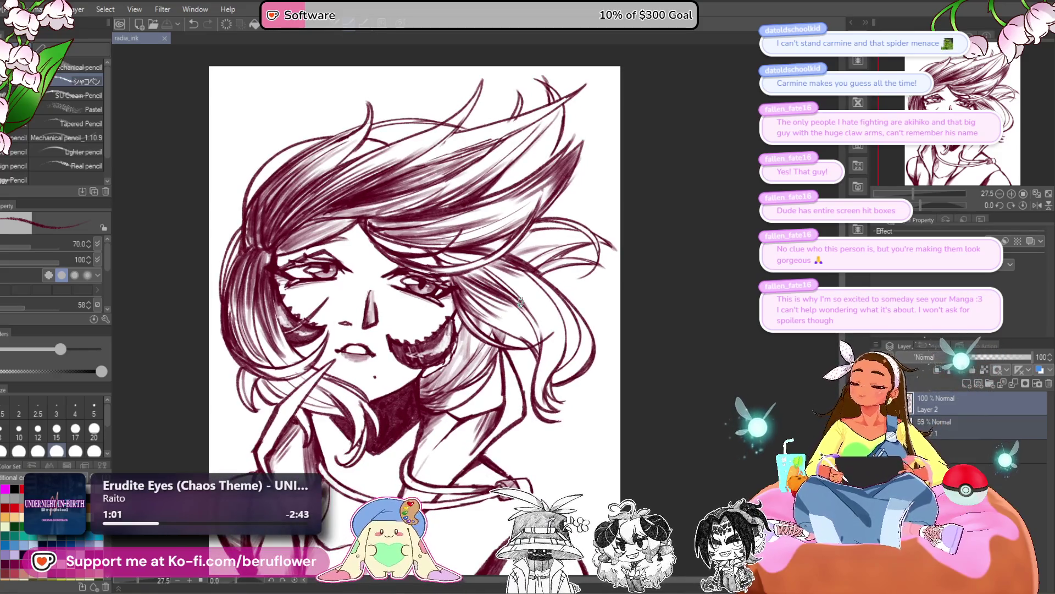
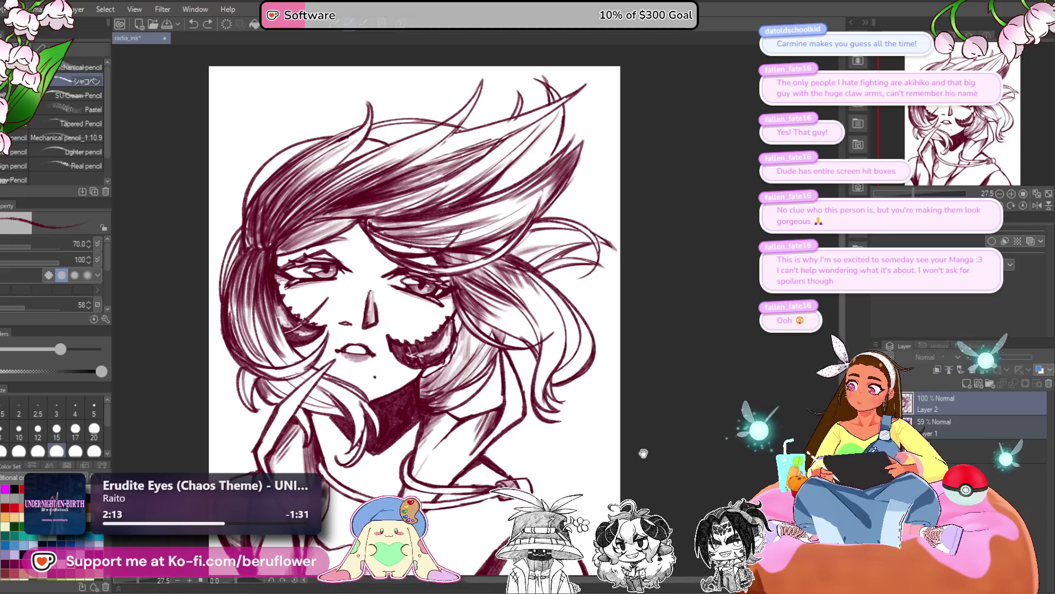
# Nudge the portrait view slightly, then bring up the File menu to load the Inquisitor cover
pyautogui.moveTo(643, 441)
pyautogui.mouseDown()
pyautogui.moveTo(648, 420)
pyautogui.moveTo(672, 447)
pyautogui.moveTo(662, 445)
pyautogui.mouseUp()
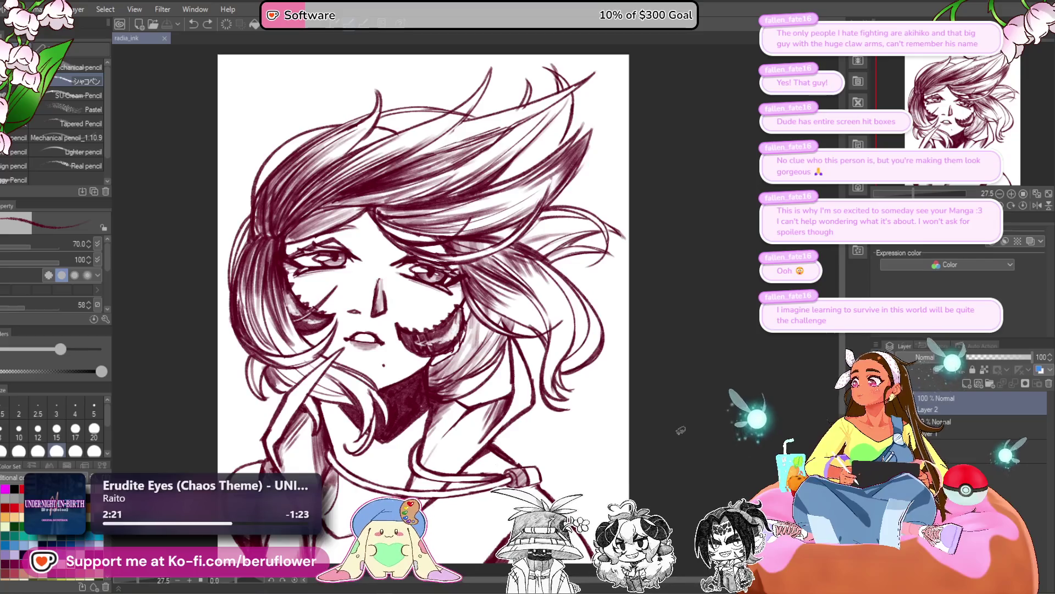
pyautogui.moveTo(707, 420); pyautogui.dragTo(680, 431)
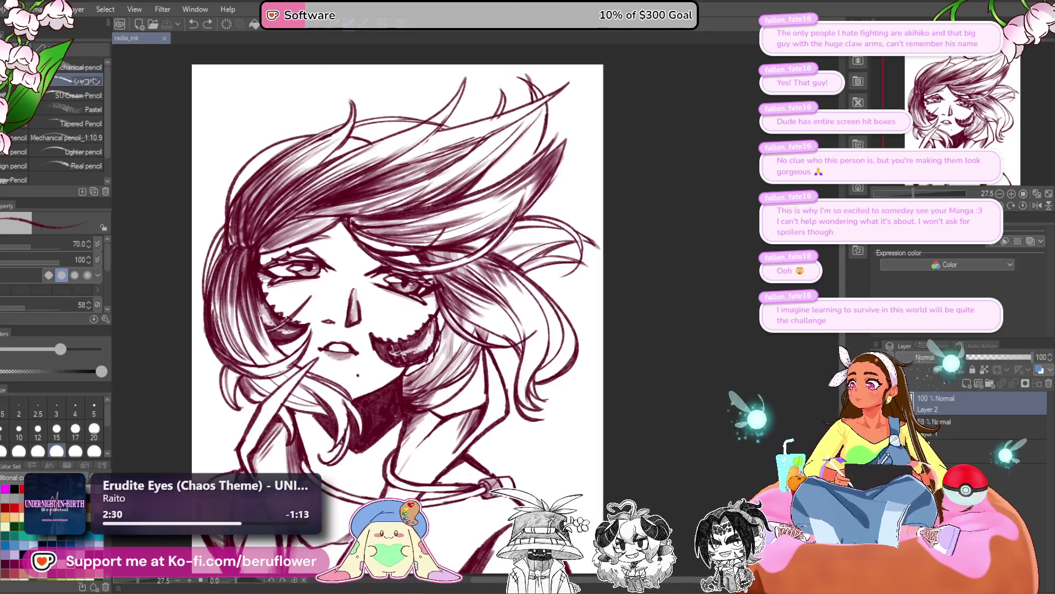
pyautogui.click(13, 9)
pyautogui.press('Escape')
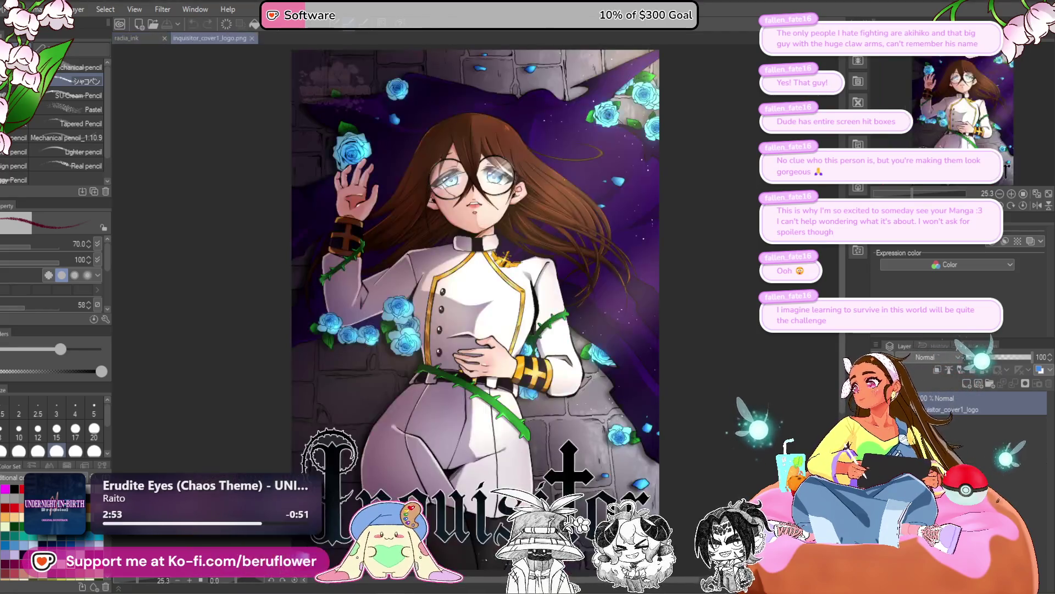
# Zoom out and recentre the Inquisitor cover illustration, sitting slightly lower in view
pyautogui.scroll(-1, 479, 192)
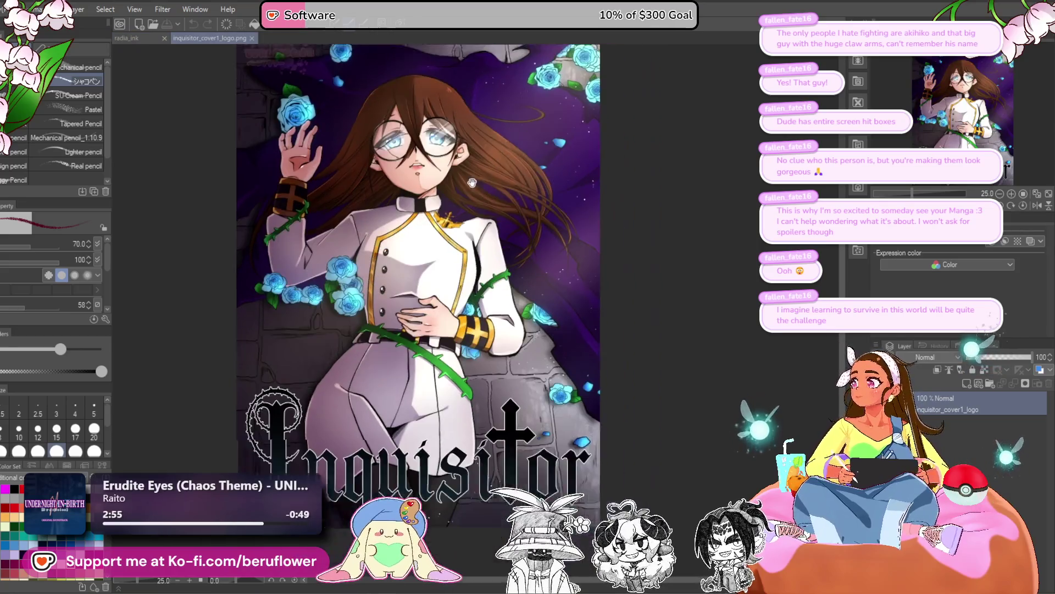
pyautogui.moveTo(495, 198)
pyautogui.mouseDown()
pyautogui.moveTo(452, 198)
pyautogui.moveTo(477, 219)
pyautogui.mouseUp()
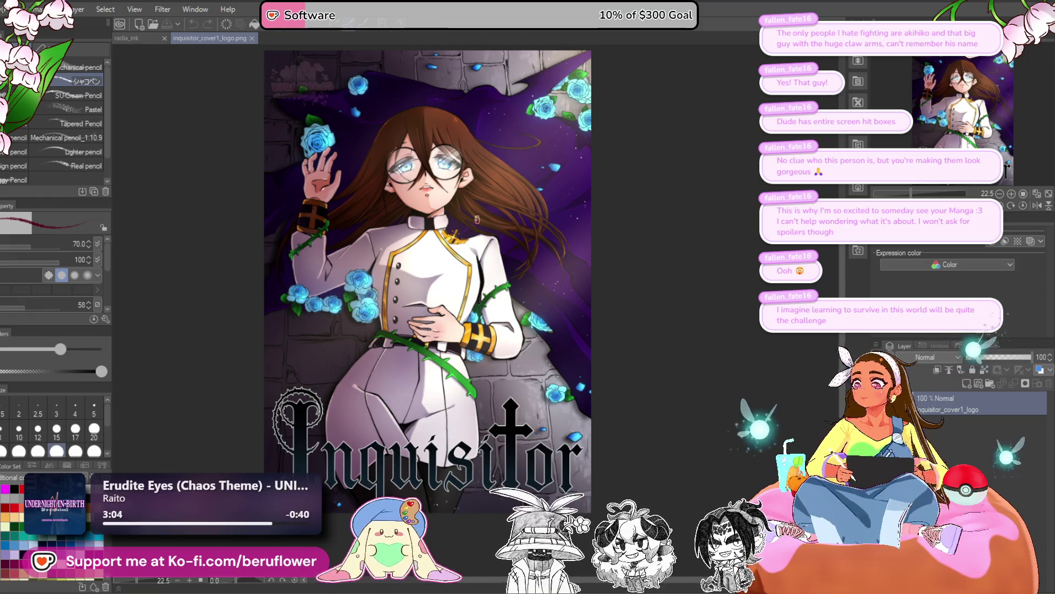
pyautogui.scroll(1, 477, 220)
pyautogui.scroll(3, 477, 219)
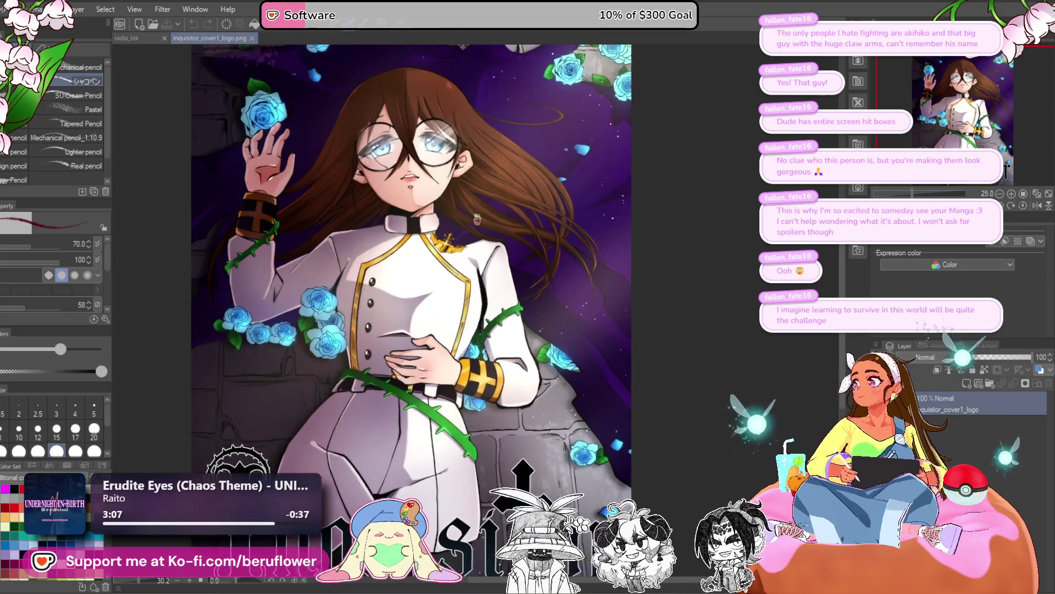
pyautogui.scroll(-2, 477, 216)
pyautogui.moveTo(477, 216)
pyautogui.mouseDown()
pyautogui.moveTo(503, 252)
pyautogui.moveTo(478, 220)
pyautogui.moveTo(484, 240)
pyautogui.moveTo(515, 237)
pyautogui.mouseUp()
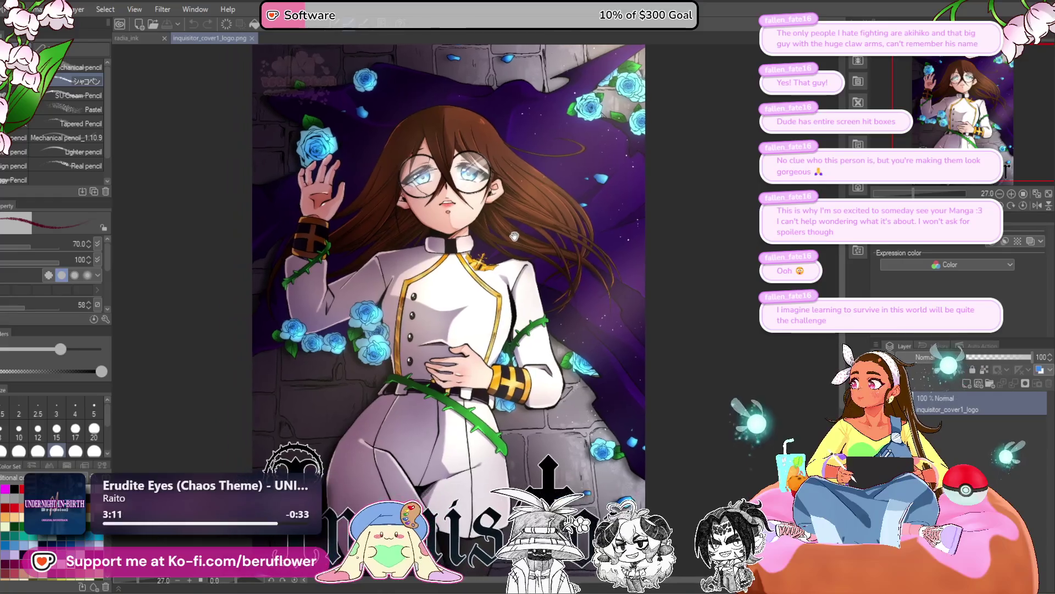
pyautogui.click(6, 9)
pyautogui.press('Escape')
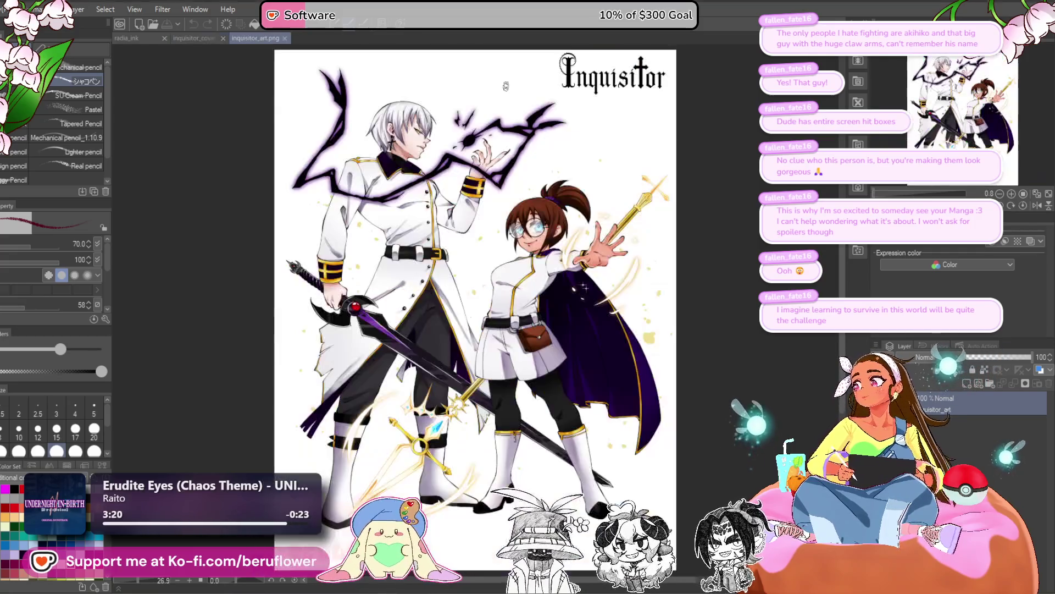
# Zoom in close on the girl's face in the Inquisitor art
pyautogui.scroll(-1, 570, 221)
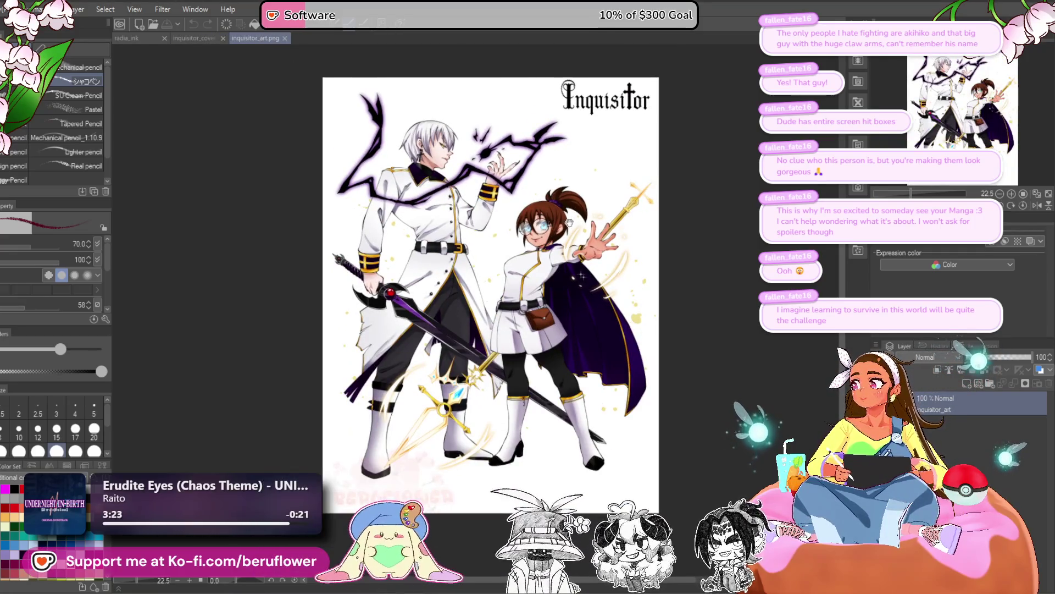
pyautogui.moveTo(569, 221); pyautogui.dragTo(525, 232)
pyautogui.scroll(1, 473, 188)
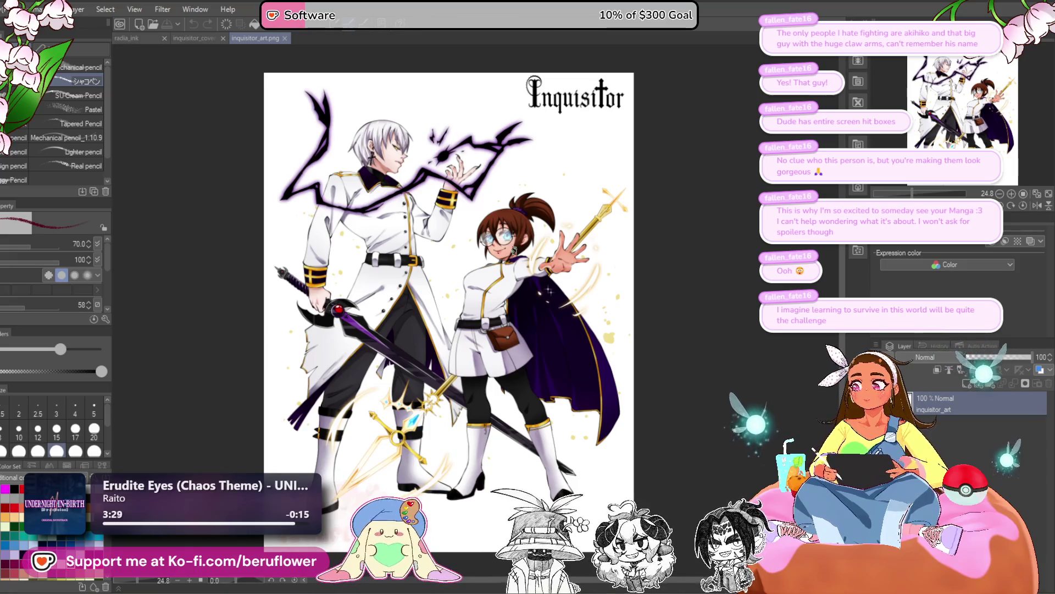
pyautogui.scroll(1, 511, 253)
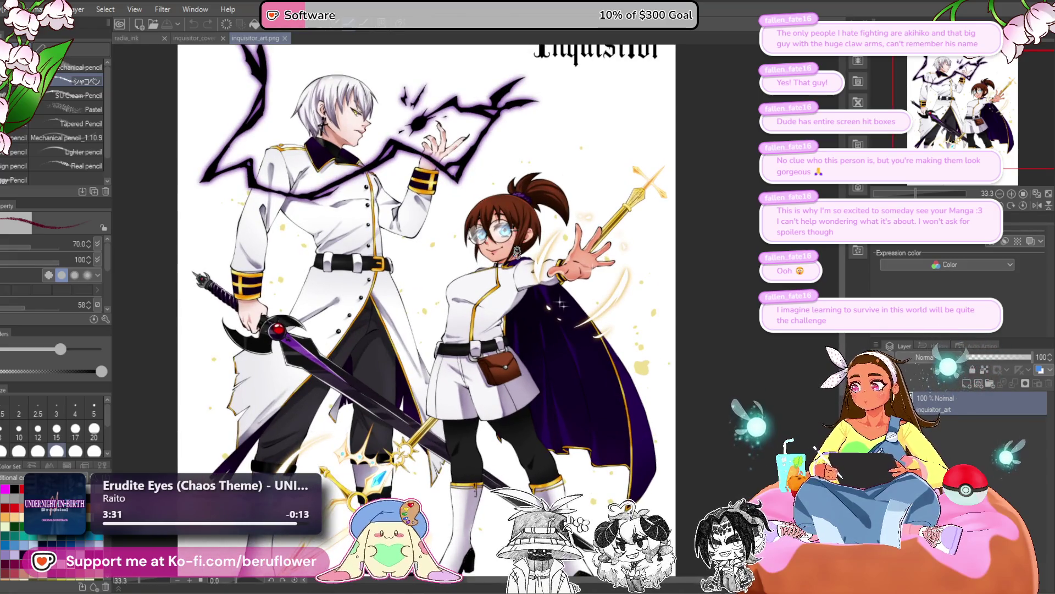
pyautogui.scroll(2, 516, 252)
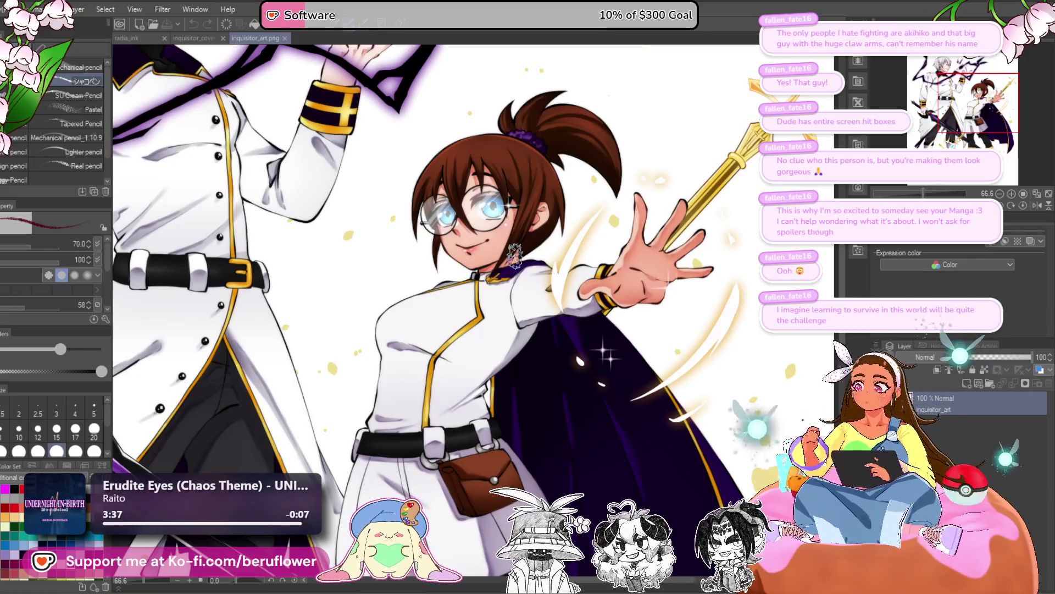
pyautogui.scroll(2, 514, 254)
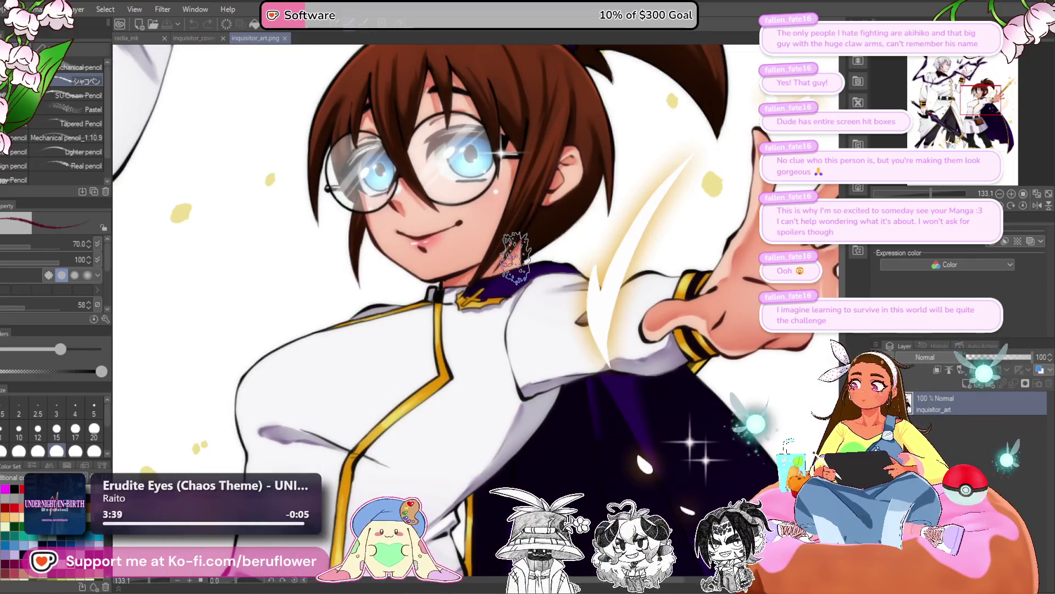
pyautogui.scroll(1, 514, 256)
pyautogui.moveTo(515, 255)
pyautogui.mouseDown()
pyautogui.moveTo(525, 303)
pyautogui.moveTo(511, 270)
pyautogui.moveTo(309, 127)
pyautogui.mouseUp()
# Zoom back out and centre a close view on the man's face
pyautogui.scroll(-4, 524, 304)
pyautogui.scroll(-2, 517, 216)
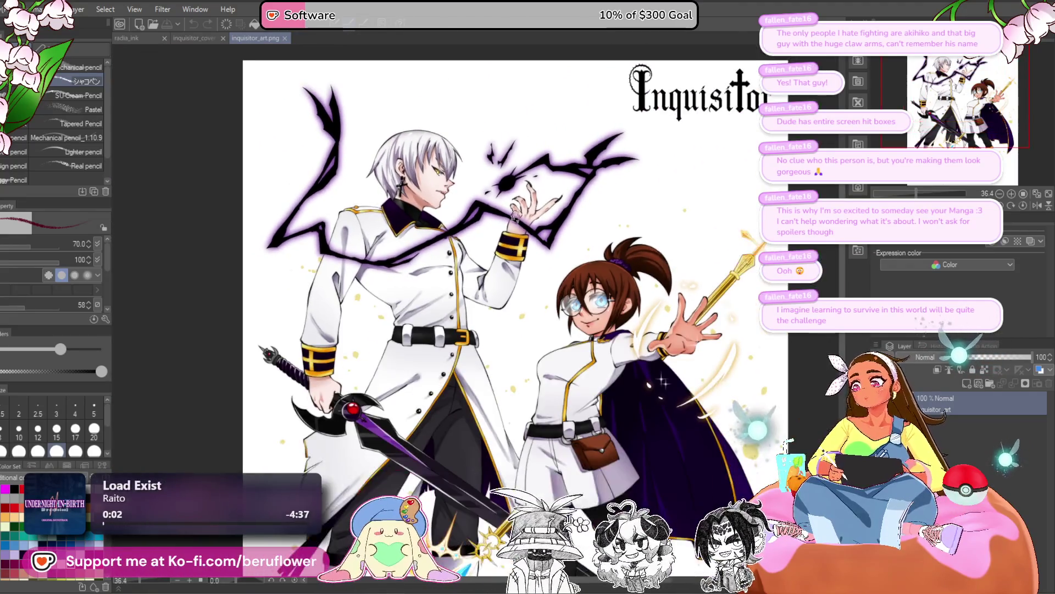
pyautogui.scroll(-2, 522, 279)
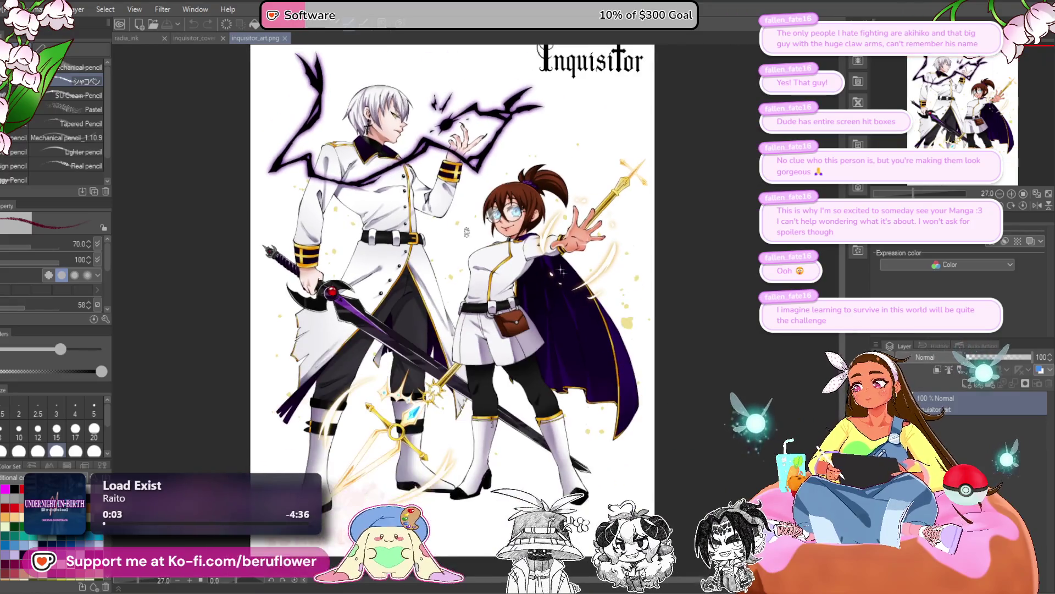
pyautogui.scroll(4, 380, 154)
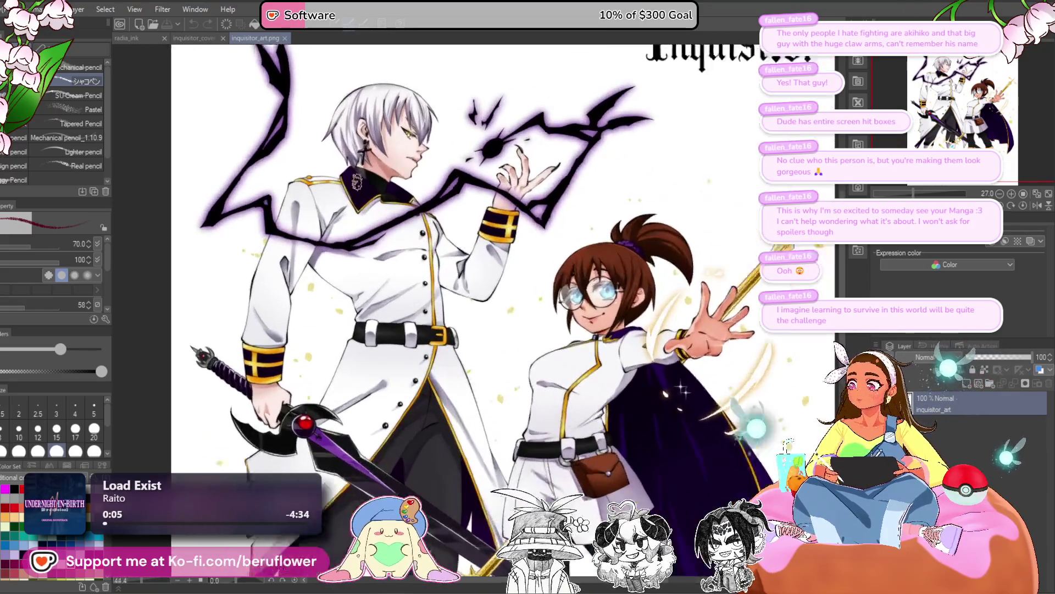
pyautogui.scroll(3, 381, 154)
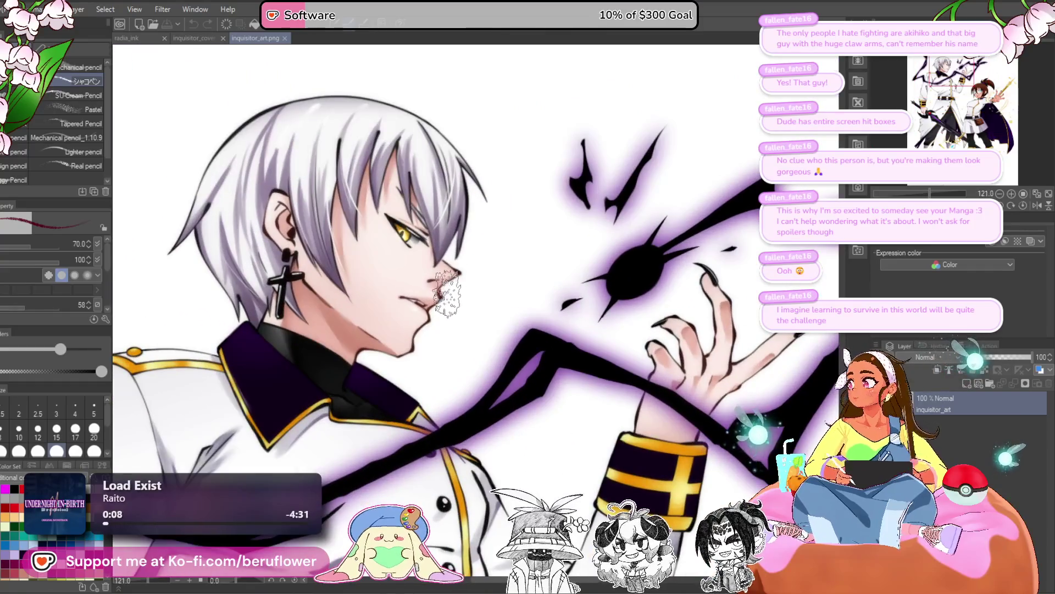
pyautogui.moveTo(397, 284)
pyautogui.mouseDown()
pyautogui.moveTo(504, 258)
pyautogui.moveTo(485, 250)
pyautogui.mouseUp()
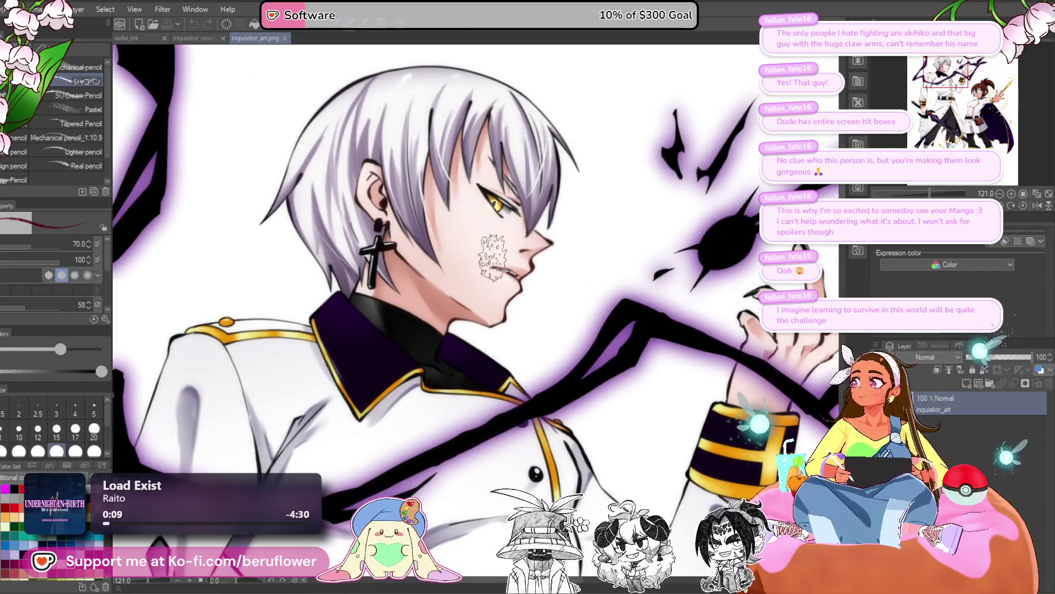
pyautogui.scroll(-4, 493, 262)
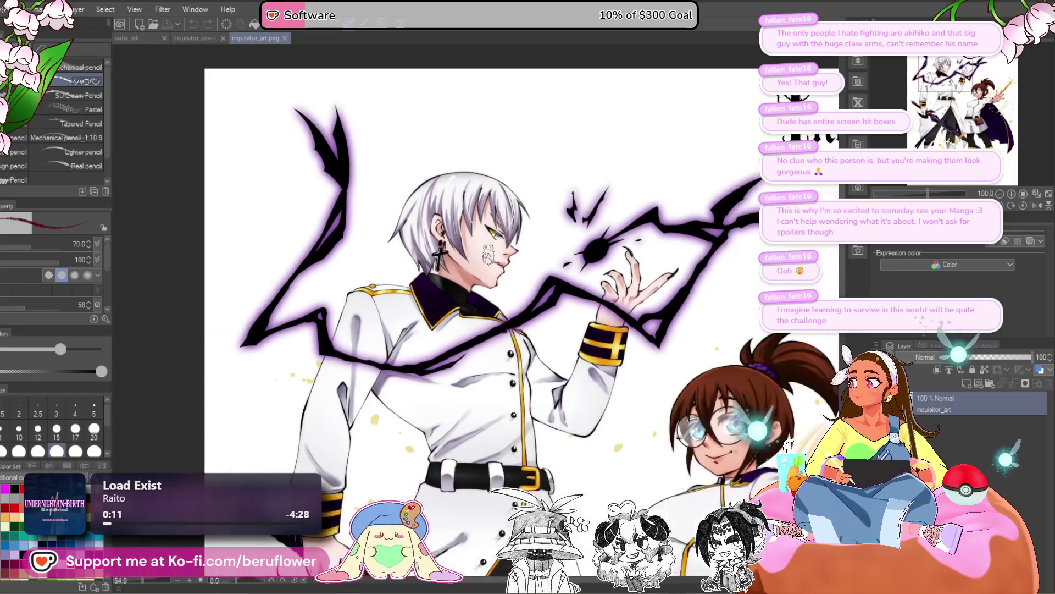
pyautogui.scroll(-2, 487, 254)
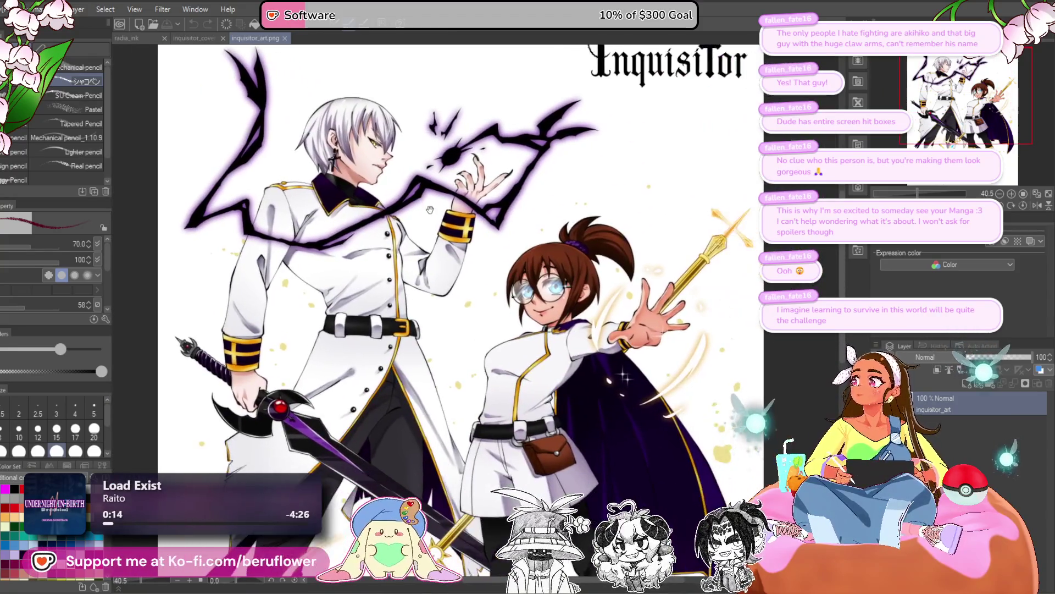
pyautogui.scroll(-1, 431, 215)
pyautogui.scroll(2, 456, 211)
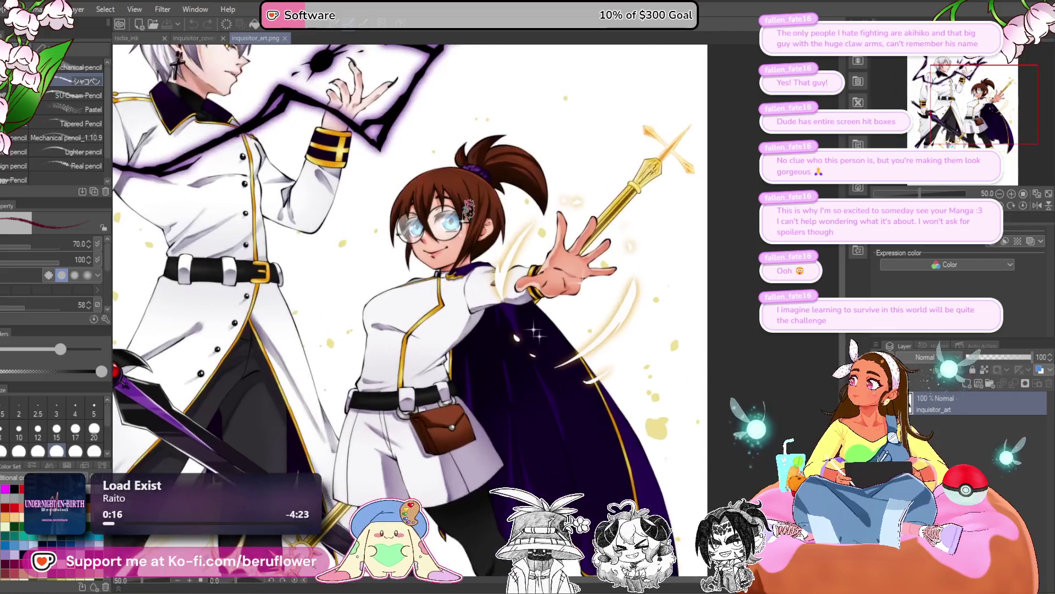
# Zoom out to show both characters' full bodies with the Inquisitor title visible
pyautogui.moveTo(363, 172); pyautogui.dragTo(512, 331)
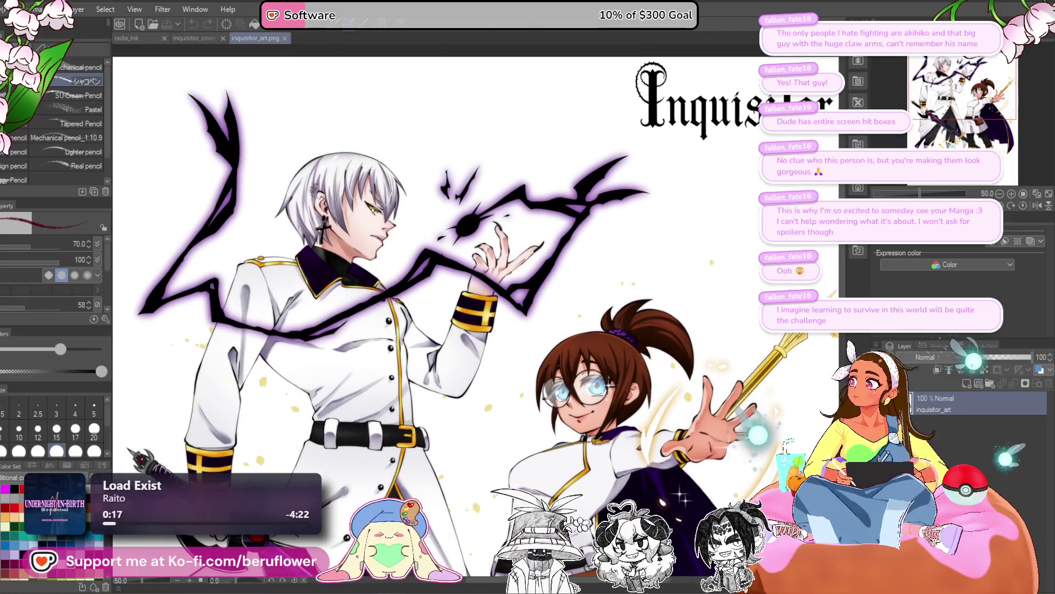
pyautogui.scroll(-2, 274, 172)
pyautogui.moveTo(491, 493)
pyautogui.mouseDown()
pyautogui.moveTo(477, 411)
pyautogui.moveTo(492, 355)
pyautogui.moveTo(434, 323)
pyautogui.mouseUp()
pyautogui.moveTo(435, 267)
pyautogui.mouseDown()
pyautogui.moveTo(483, 330)
pyautogui.moveTo(422, 297)
pyautogui.moveTo(472, 308)
pyautogui.moveTo(409, 294)
pyautogui.moveTo(464, 297)
pyautogui.mouseUp()
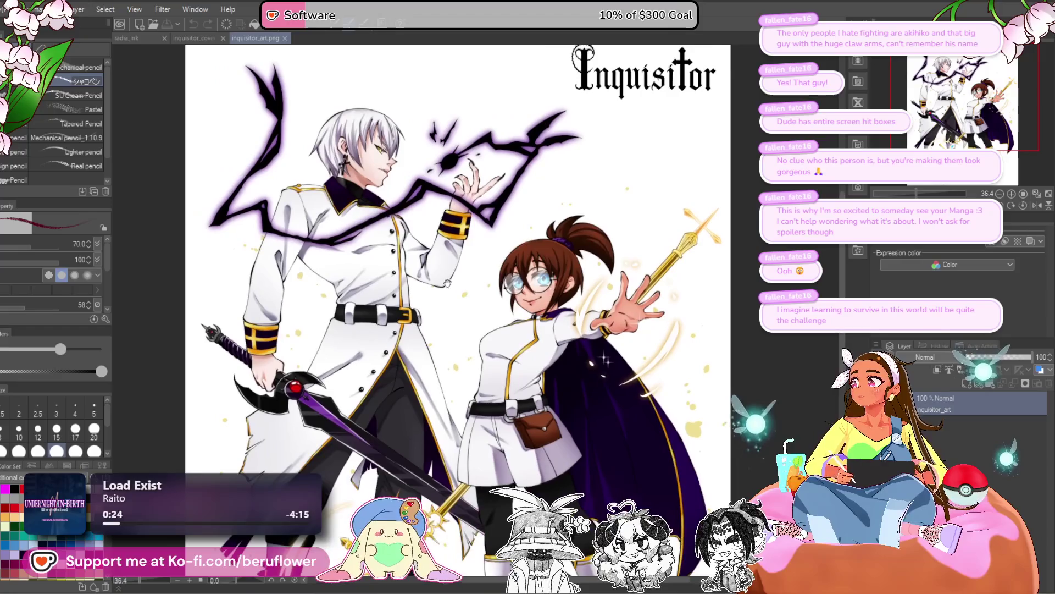
pyautogui.scroll(-3, 466, 330)
# Zoom around the Inquisitor art, pan up to the title, then back to the characters
pyautogui.scroll(3, 467, 334)
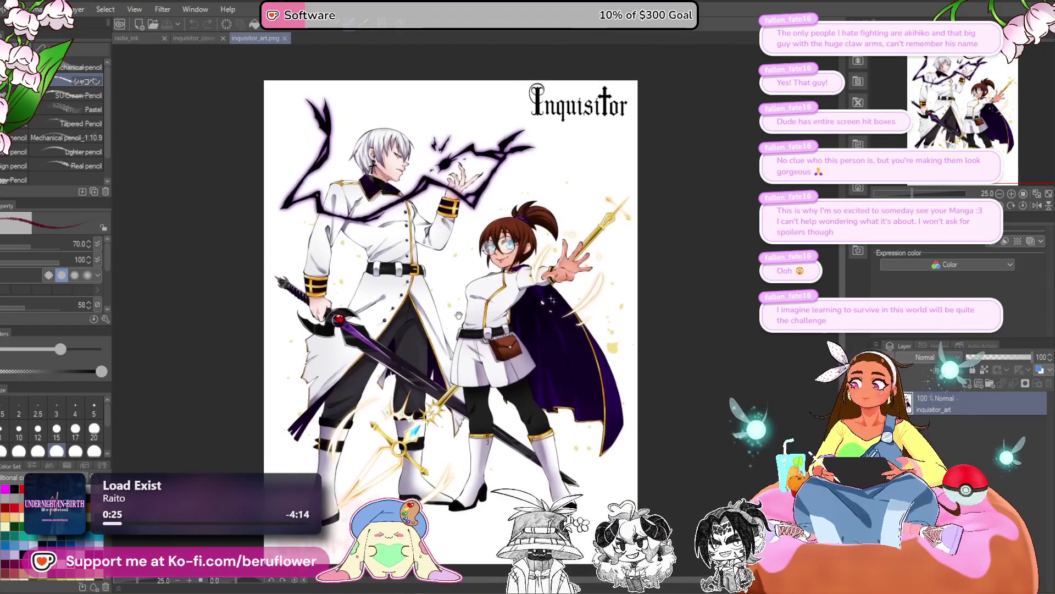
pyautogui.scroll(3, 453, 332)
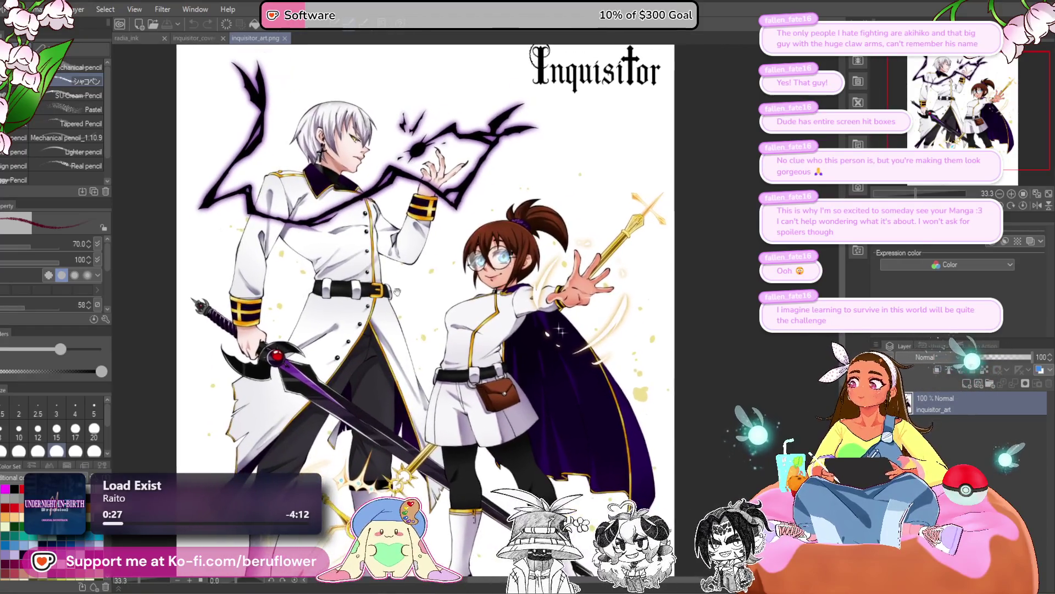
pyautogui.scroll(3, 335, 204)
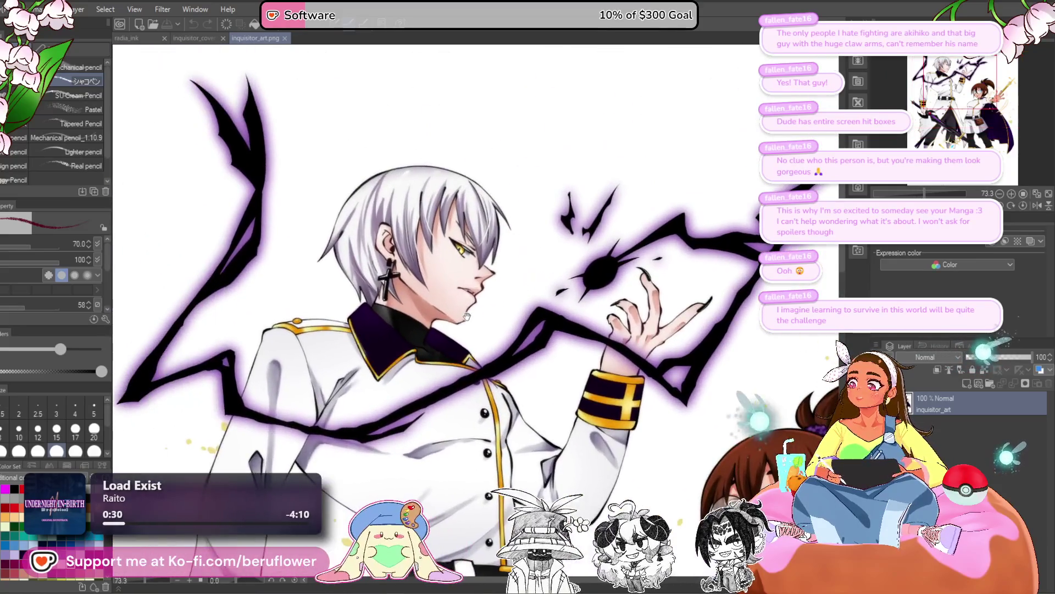
pyautogui.scroll(-2, 573, 154)
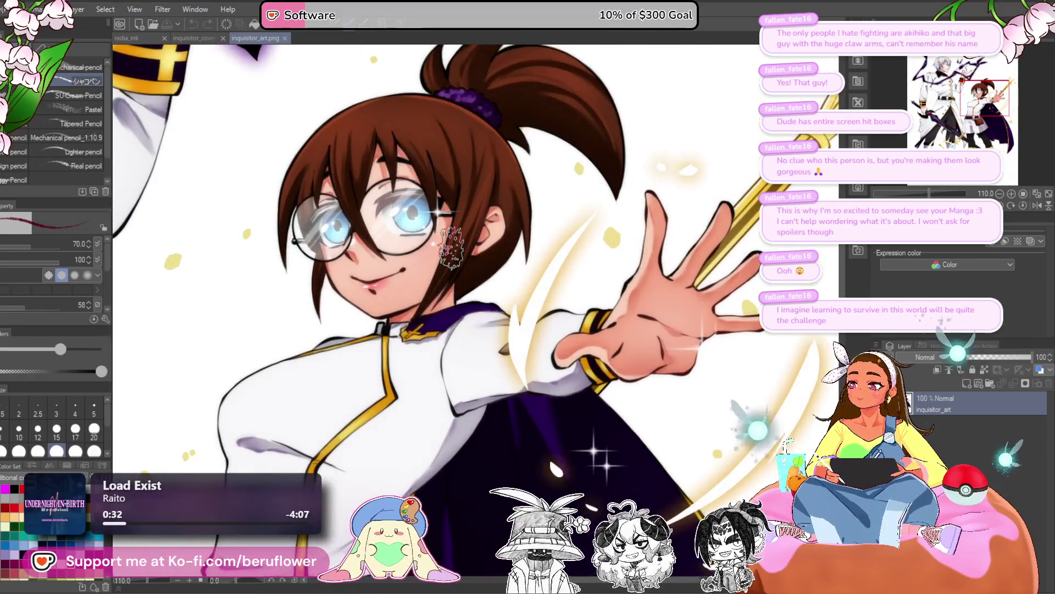
pyautogui.scroll(-2, 448, 216)
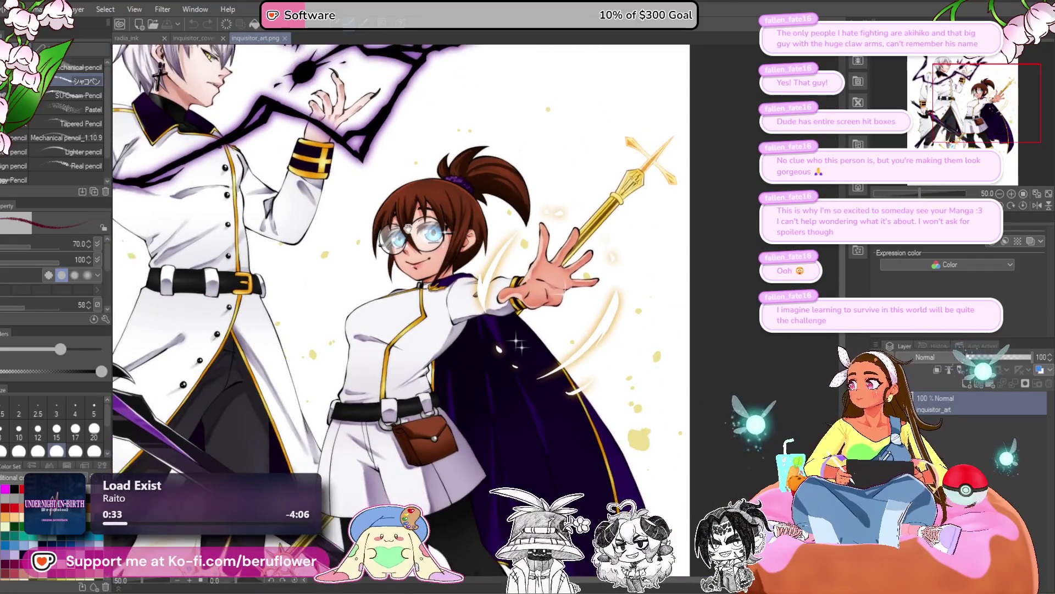
pyautogui.scroll(2, 449, 216)
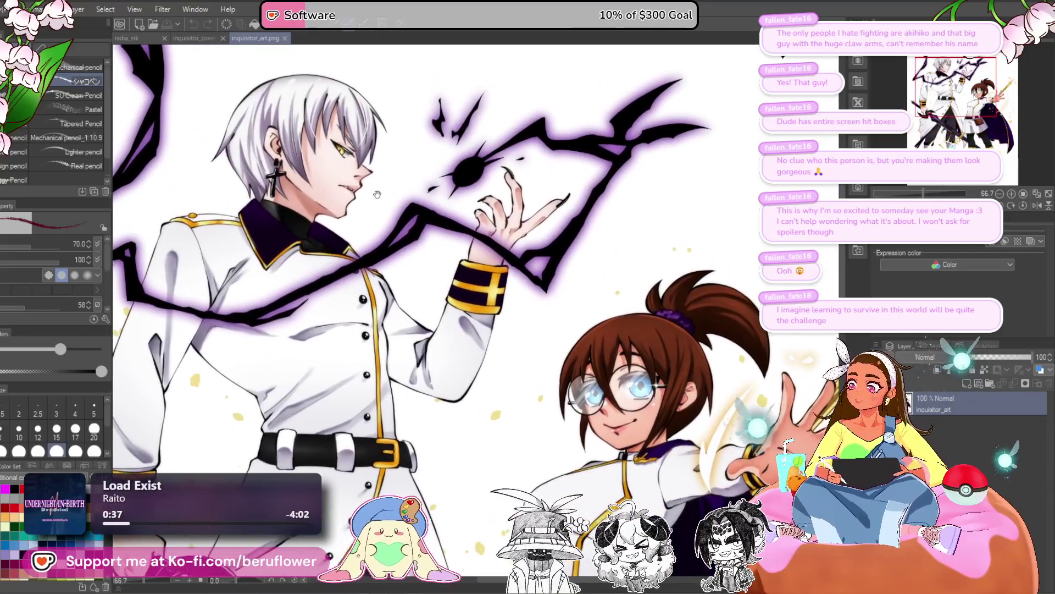
pyautogui.moveTo(378, 194)
pyautogui.mouseDown()
pyautogui.moveTo(428, 231)
pyautogui.moveTo(483, 308)
pyautogui.moveTo(586, 326)
pyautogui.moveTo(594, 301)
pyautogui.mouseUp()
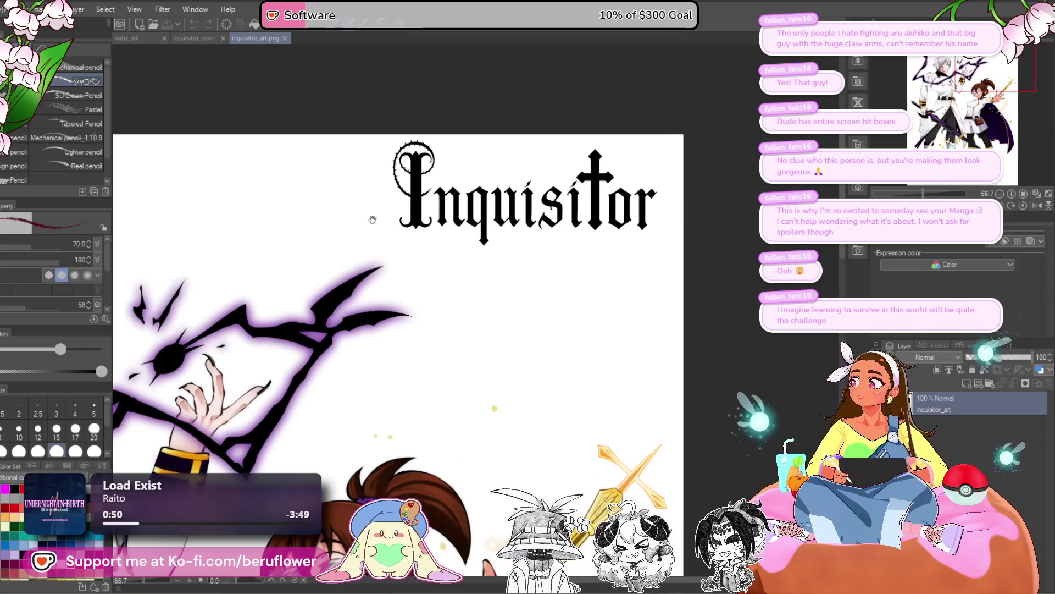
pyautogui.moveTo(372, 220); pyautogui.dragTo(393, 236)
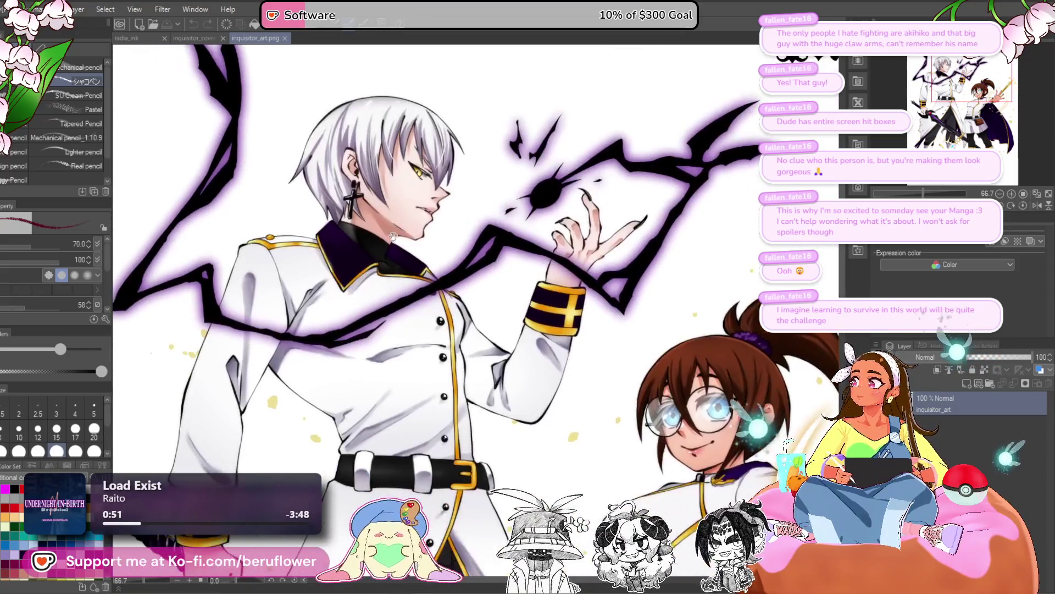
# Adjust zoom and position to show the whole illustration with its Inquisitor title
pyautogui.scroll(-3, 393, 237)
pyautogui.scroll(2, 388, 241)
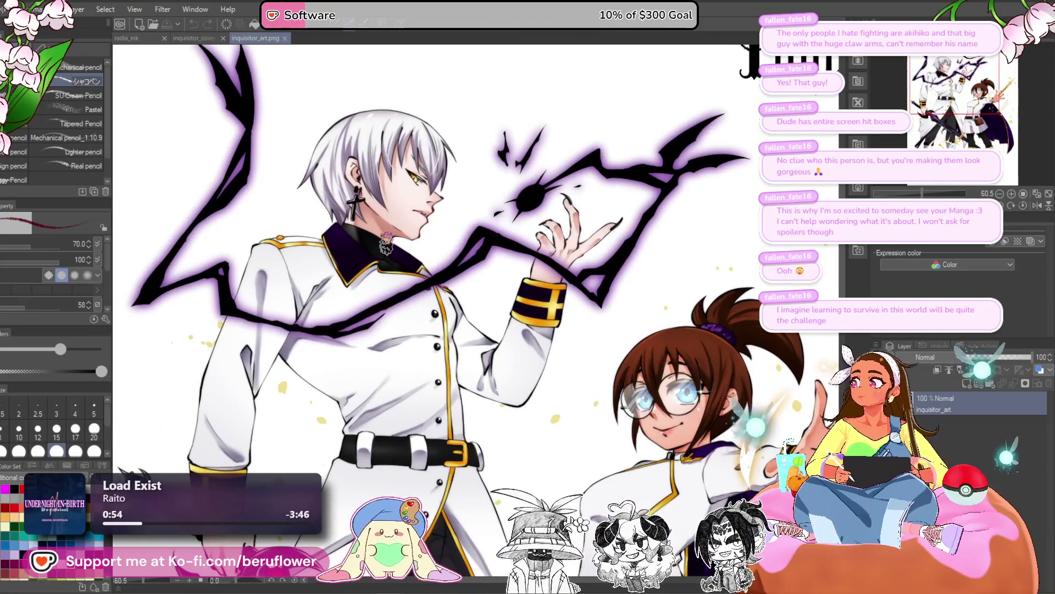
pyautogui.scroll(-2, 386, 241)
pyautogui.moveTo(480, 298)
pyautogui.mouseDown()
pyautogui.moveTo(550, 334)
pyautogui.moveTo(404, 205)
pyautogui.mouseUp()
pyautogui.scroll(2, 404, 204)
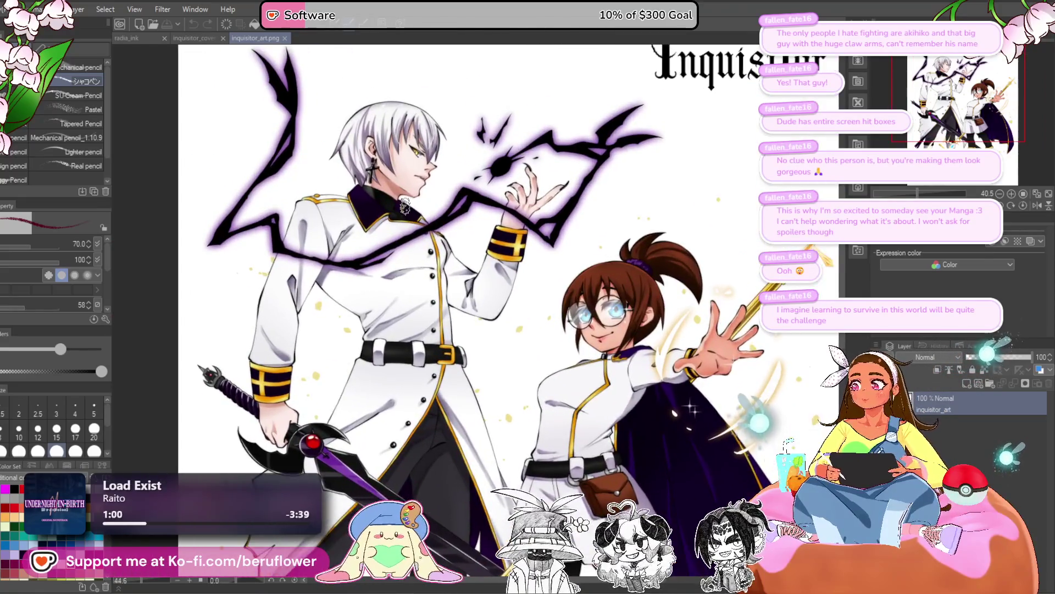
pyautogui.scroll(-2, 404, 205)
pyautogui.scroll(2, 405, 204)
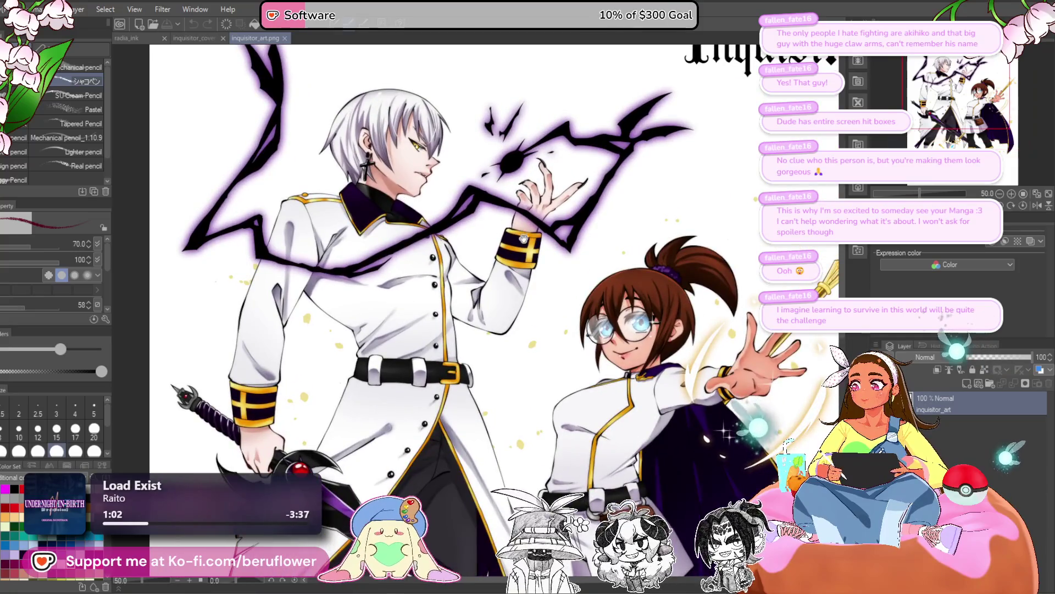
pyautogui.moveTo(524, 238); pyautogui.dragTo(428, 289)
pyautogui.scroll(-2, 428, 290)
pyautogui.scroll(1, 428, 290)
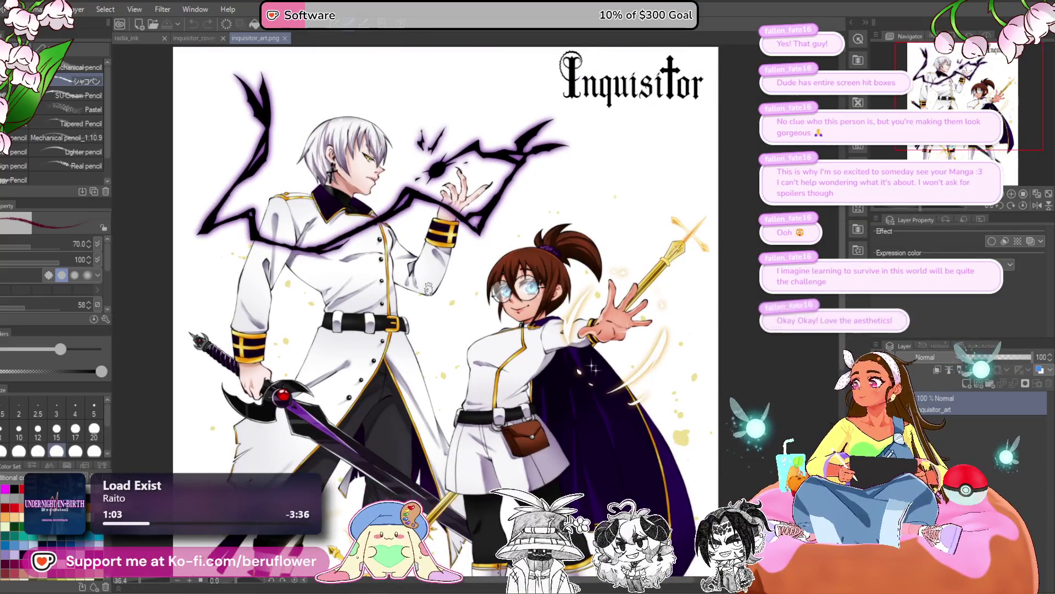
pyautogui.scroll(1, 428, 290)
pyautogui.scroll(-2, 428, 289)
# Pan down to the characters' legs and boots, then re-zoom on both figures
pyautogui.moveTo(434, 369); pyautogui.dragTo(435, 286)
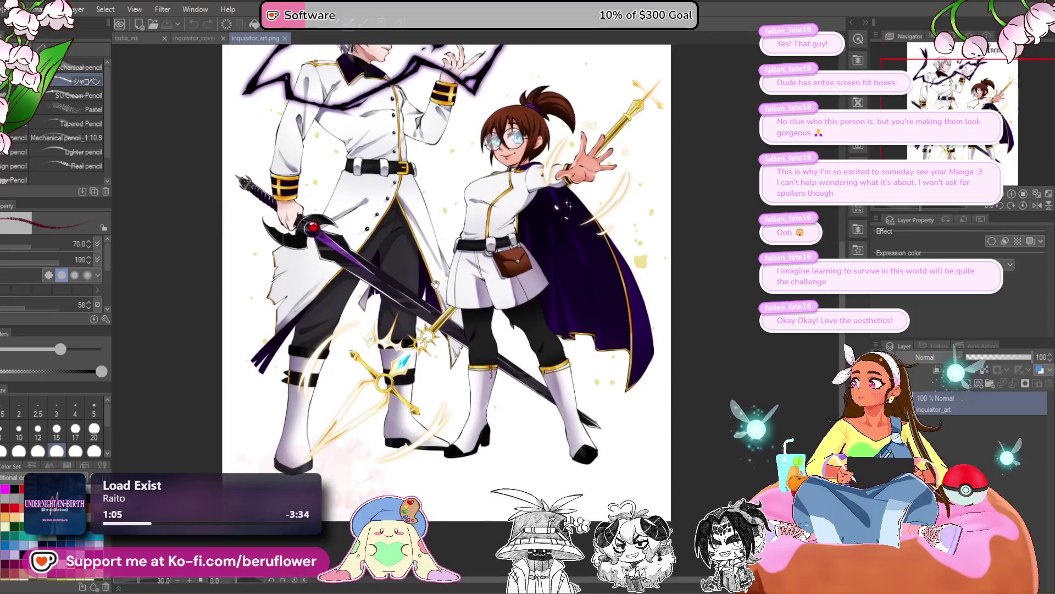
pyautogui.scroll(-2, 435, 285)
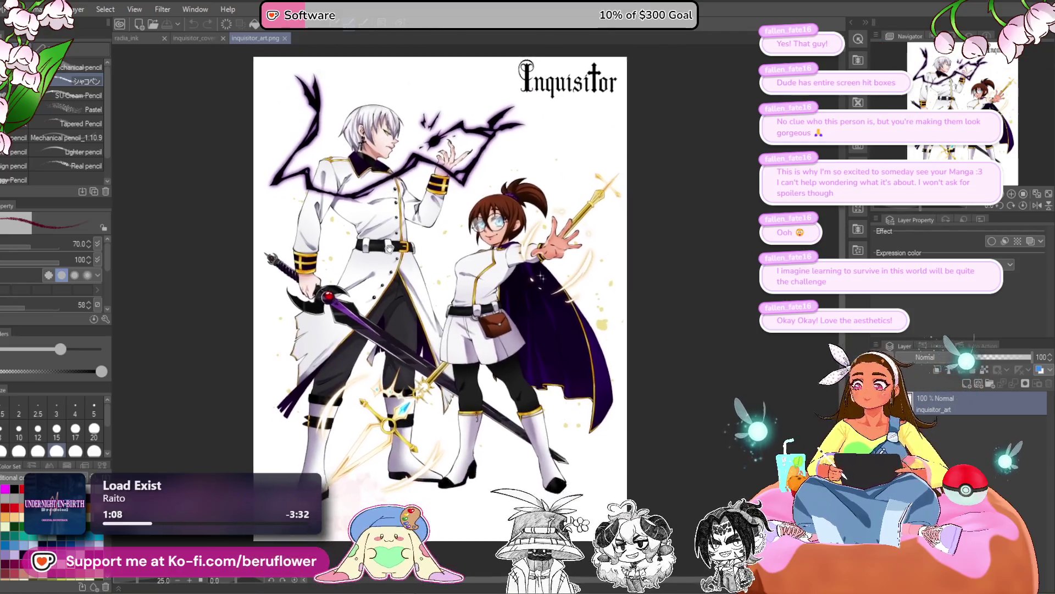
pyautogui.scroll(3, 389, 247)
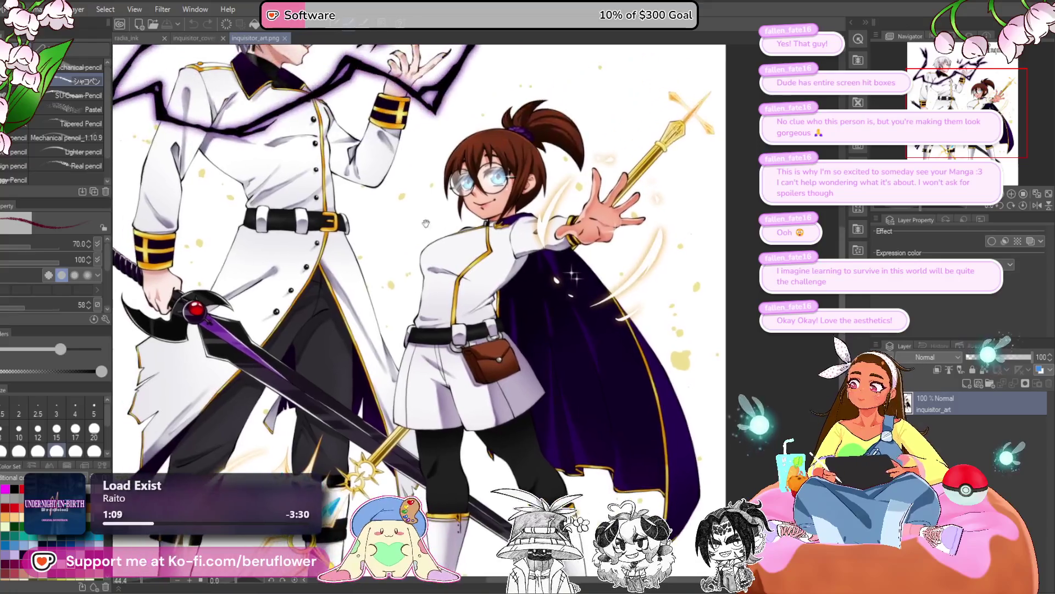
pyautogui.scroll(1, 426, 223)
pyautogui.scroll(-3, 494, 237)
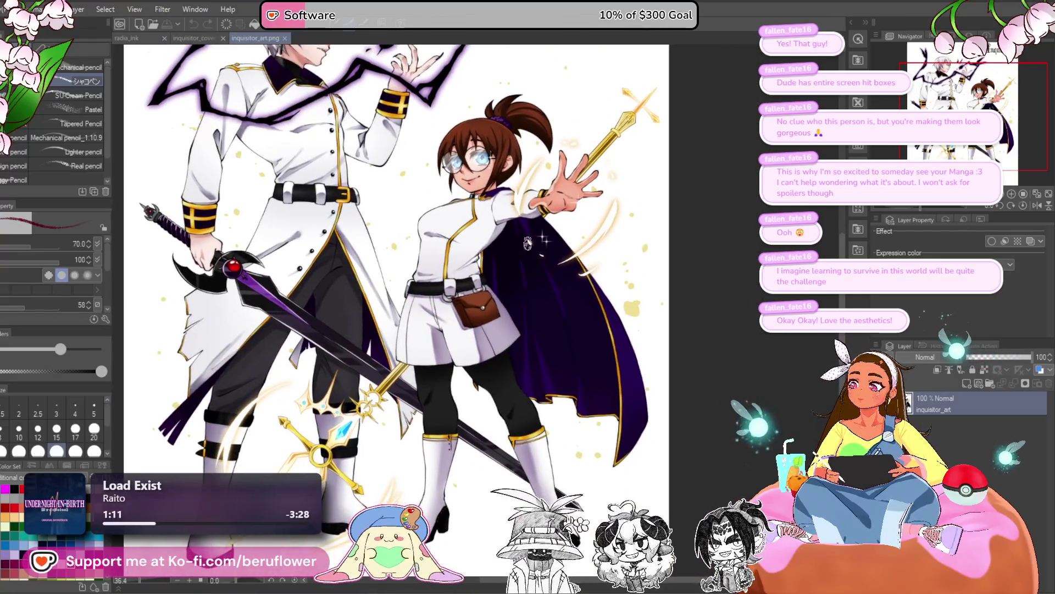
pyautogui.scroll(-2, 527, 242)
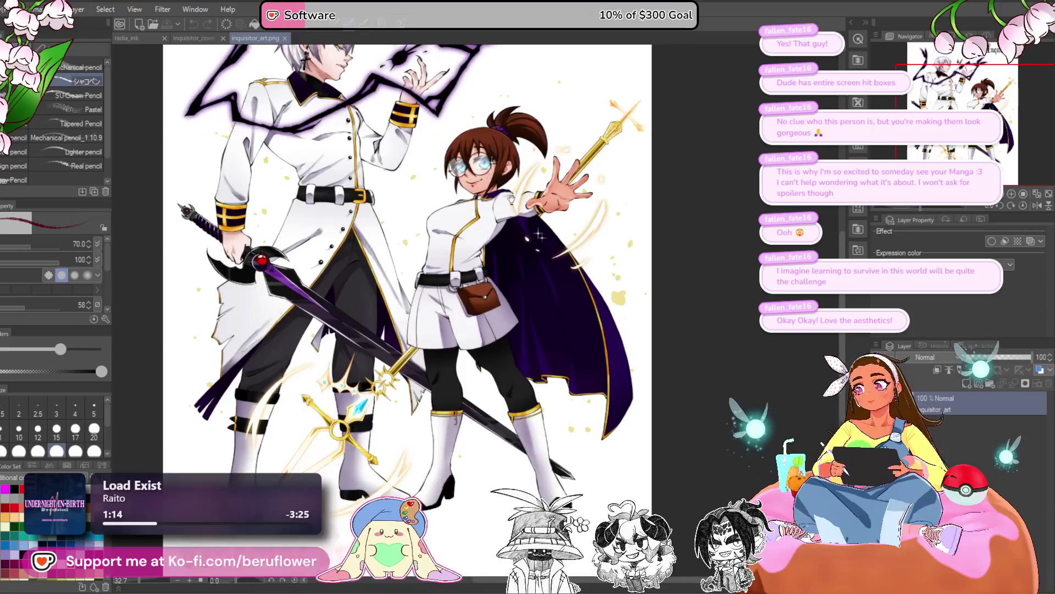
pyautogui.moveTo(511, 198); pyautogui.dragTo(539, 221)
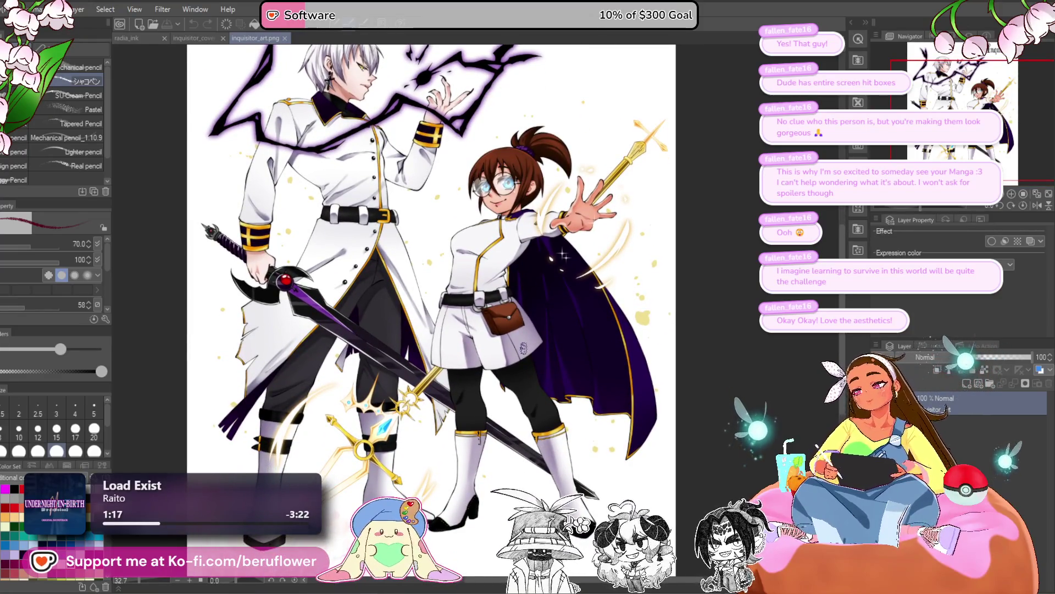
pyautogui.scroll(-2, 494, 346)
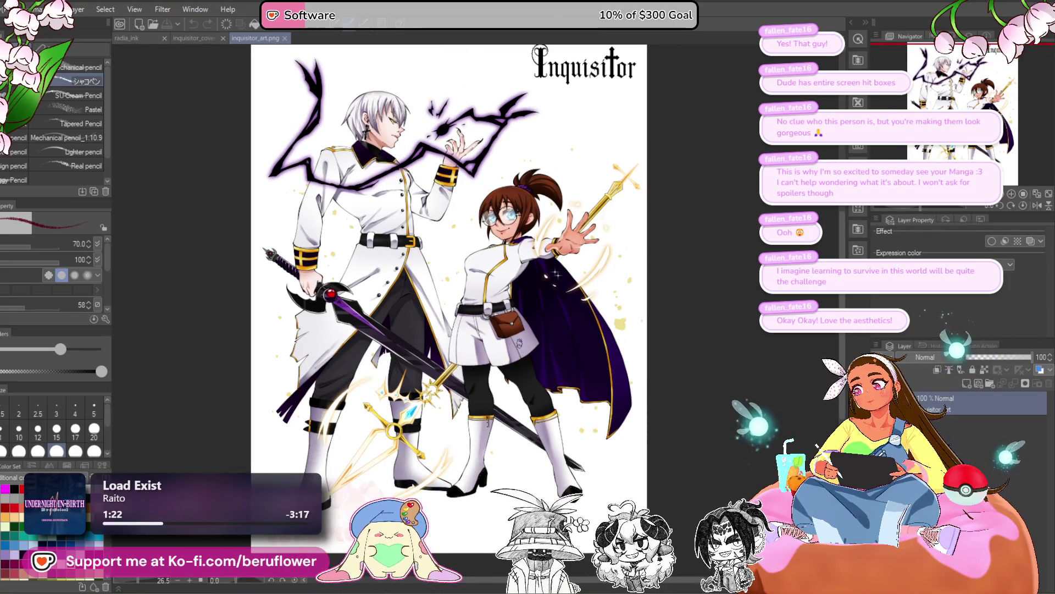
pyautogui.scroll(2, 451, 215)
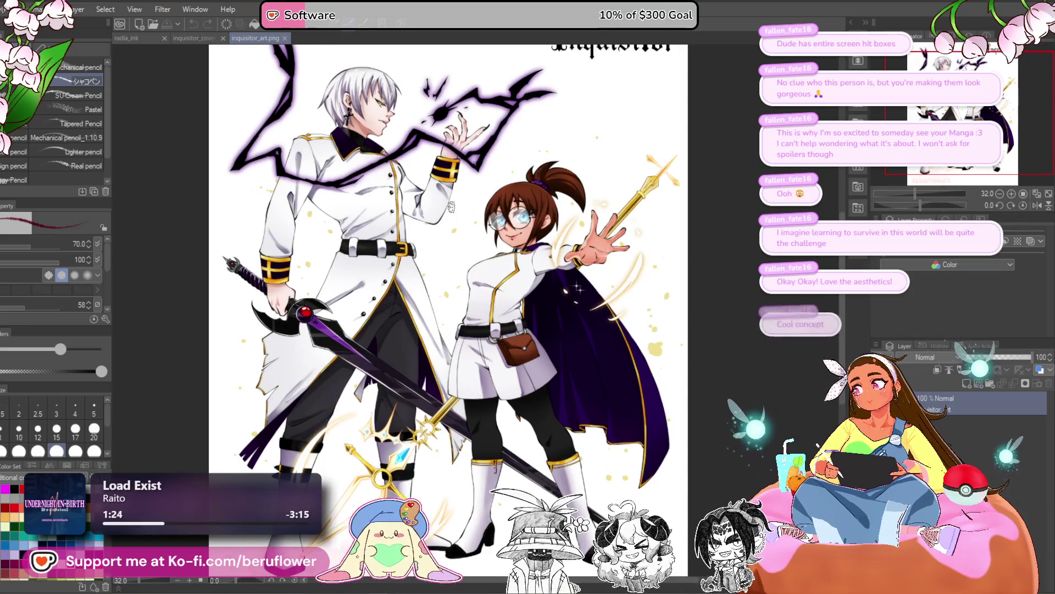
pyautogui.scroll(2, 451, 206)
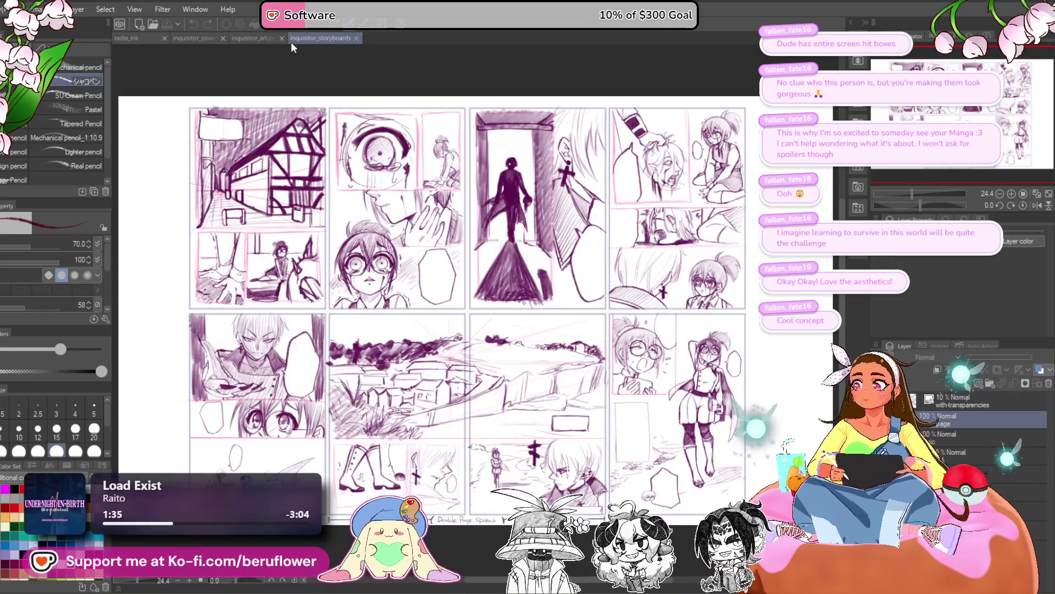
# Close the inquisitor_art and inquisitor_cover documents, leaving the storyboards open
pyautogui.click(279, 36)
pyautogui.click(282, 38)
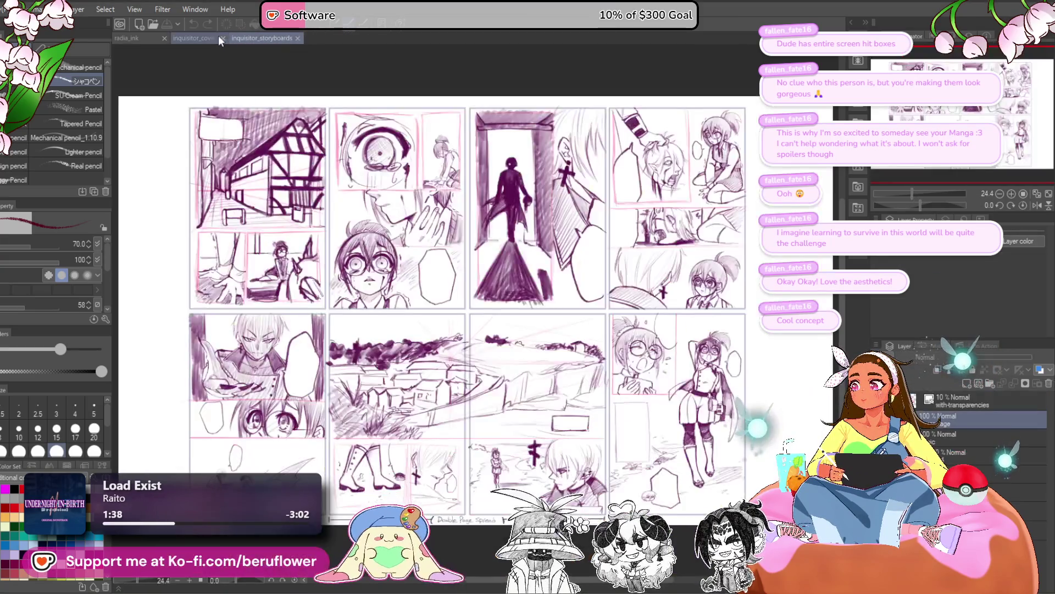
pyautogui.click(223, 37)
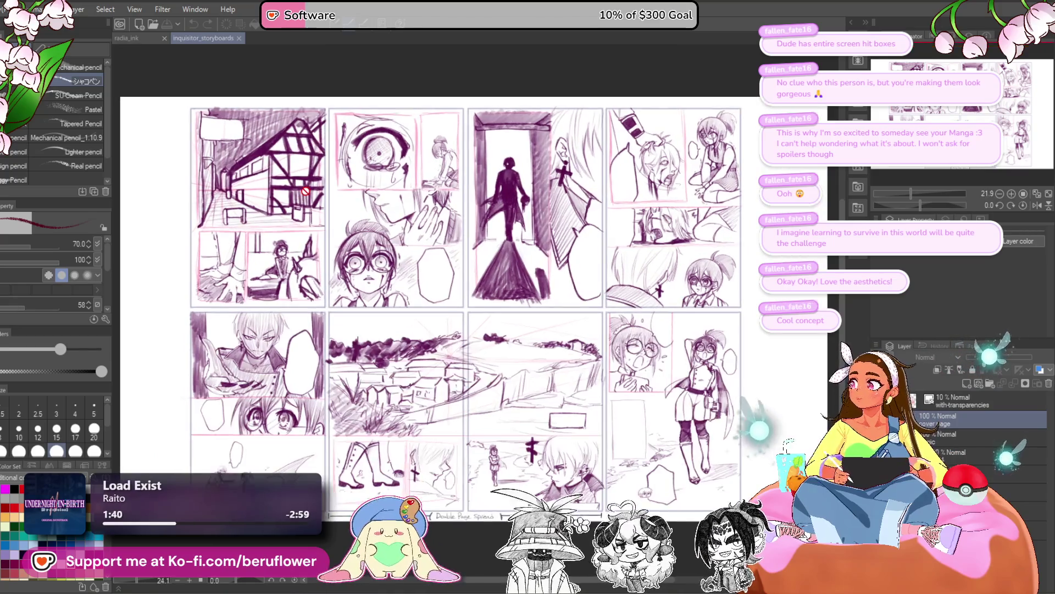
# Zoom in on the first storyboard pages and take a close look at the lower panels
pyautogui.scroll(4, 305, 191)
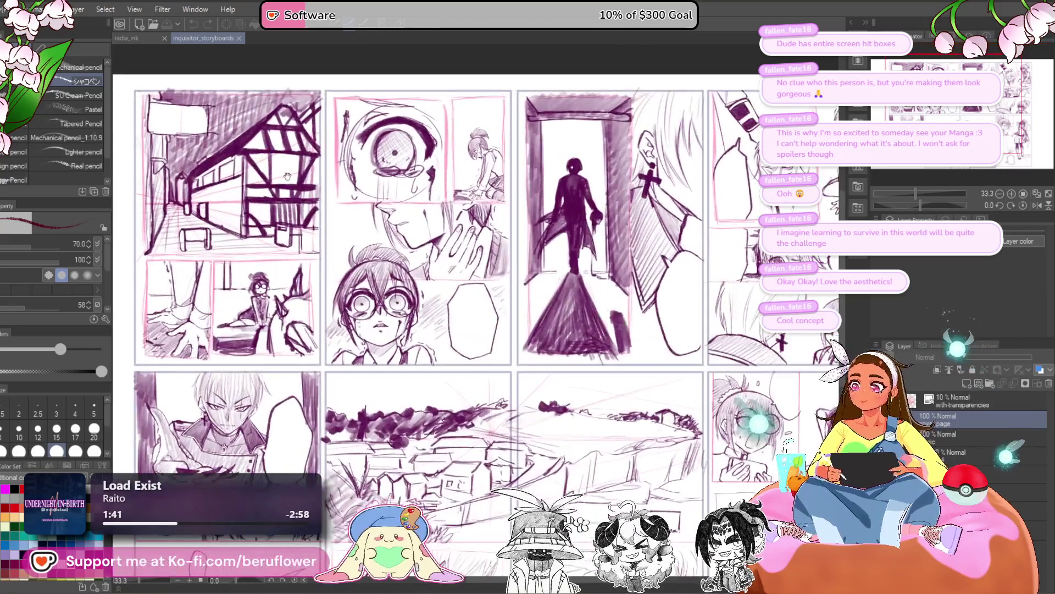
pyautogui.scroll(1, 287, 176)
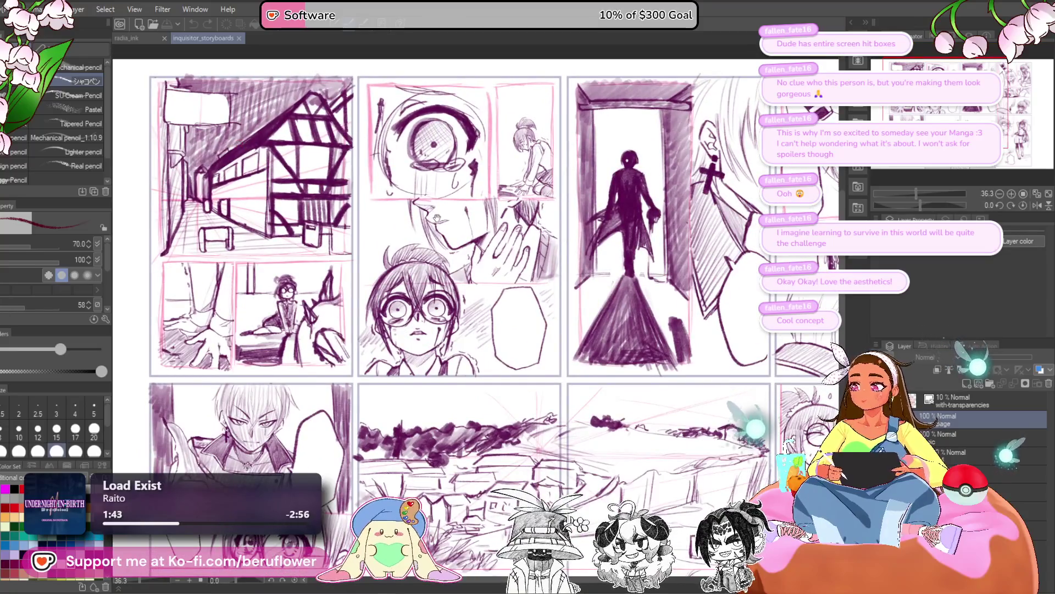
pyautogui.scroll(3, 438, 217)
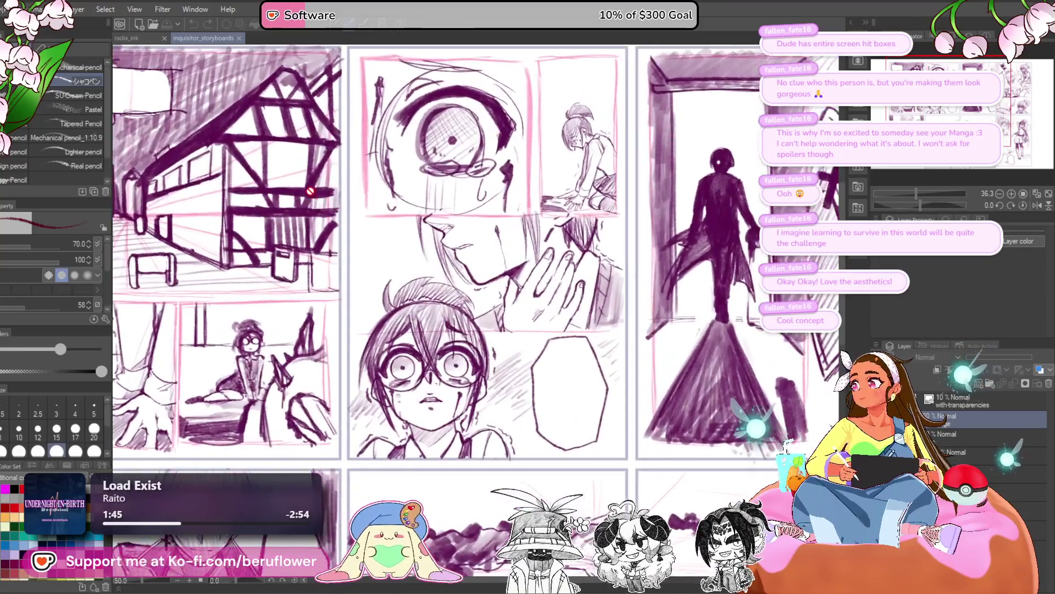
pyautogui.moveTo(311, 191)
pyautogui.mouseDown()
pyautogui.moveTo(446, 213)
pyautogui.moveTo(391, 253)
pyautogui.moveTo(384, 275)
pyautogui.mouseUp()
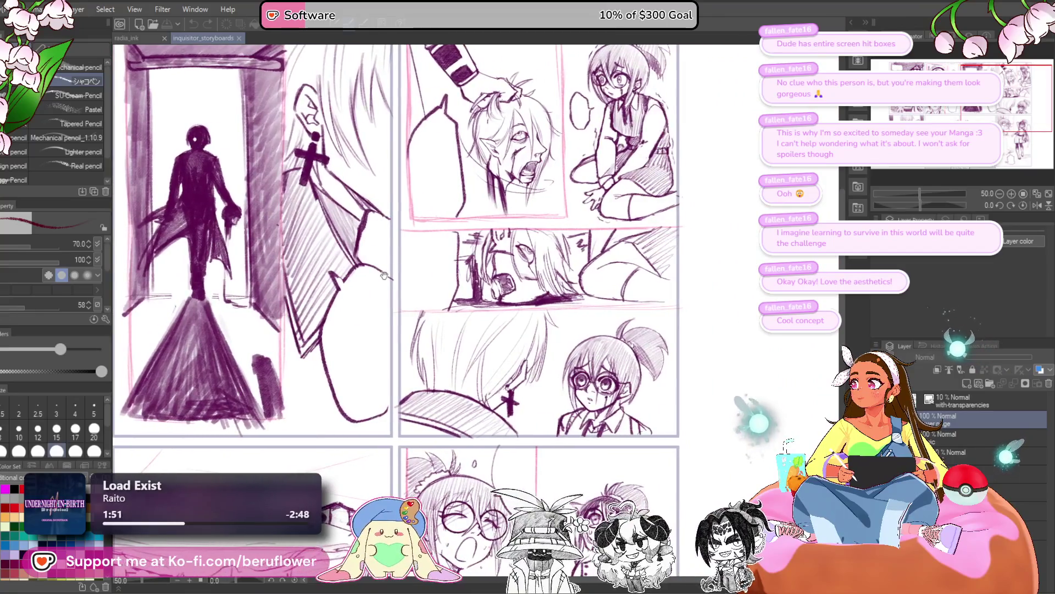
pyautogui.scroll(-3, 387, 281)
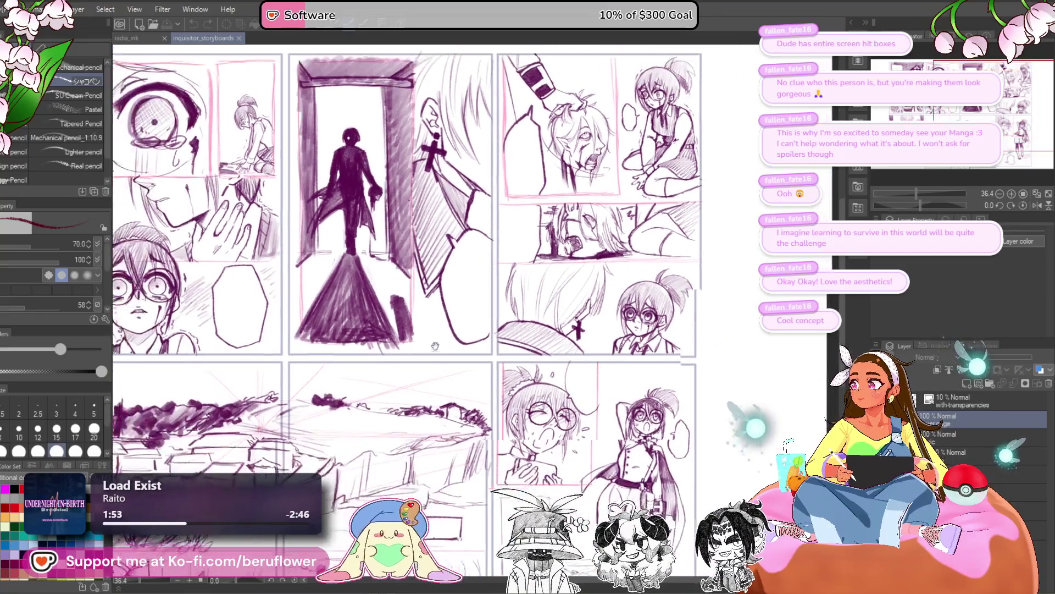
pyautogui.moveTo(435, 346); pyautogui.dragTo(575, 231)
pyautogui.scroll(4, 341, 346)
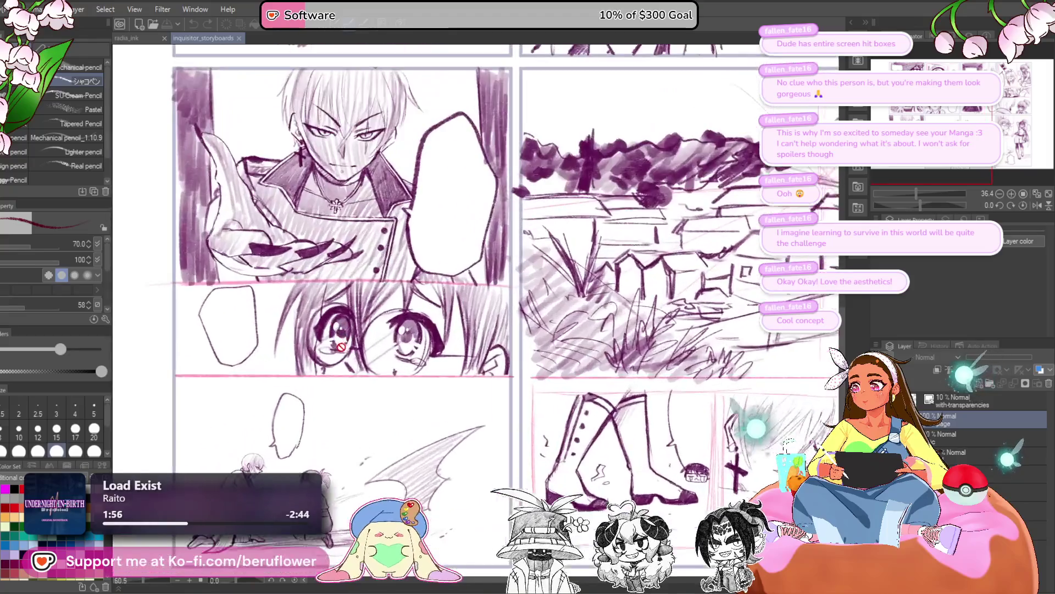
pyautogui.scroll(1, 341, 347)
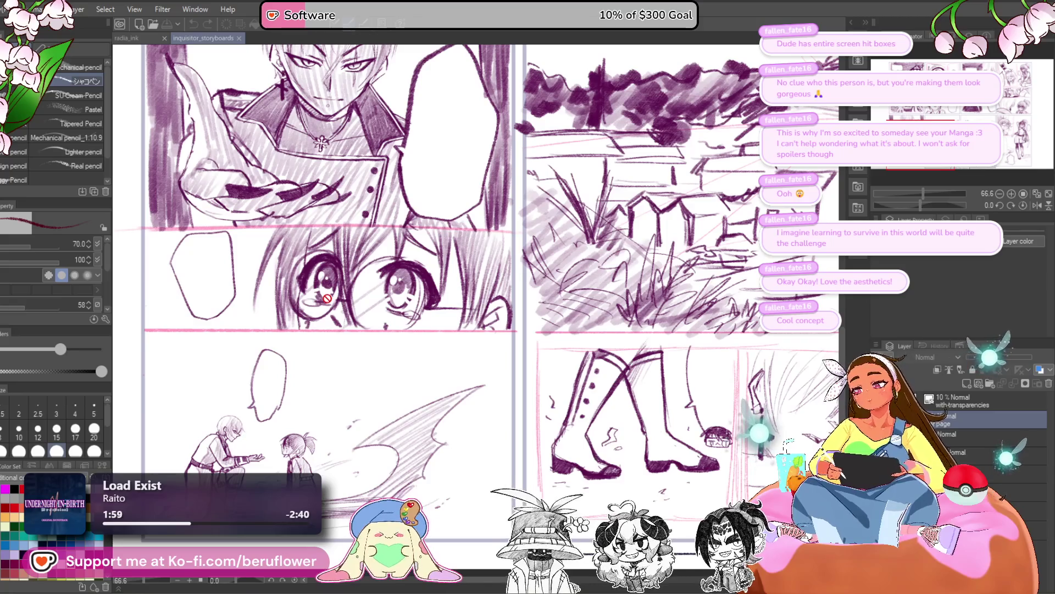
pyautogui.scroll(-2, 337, 382)
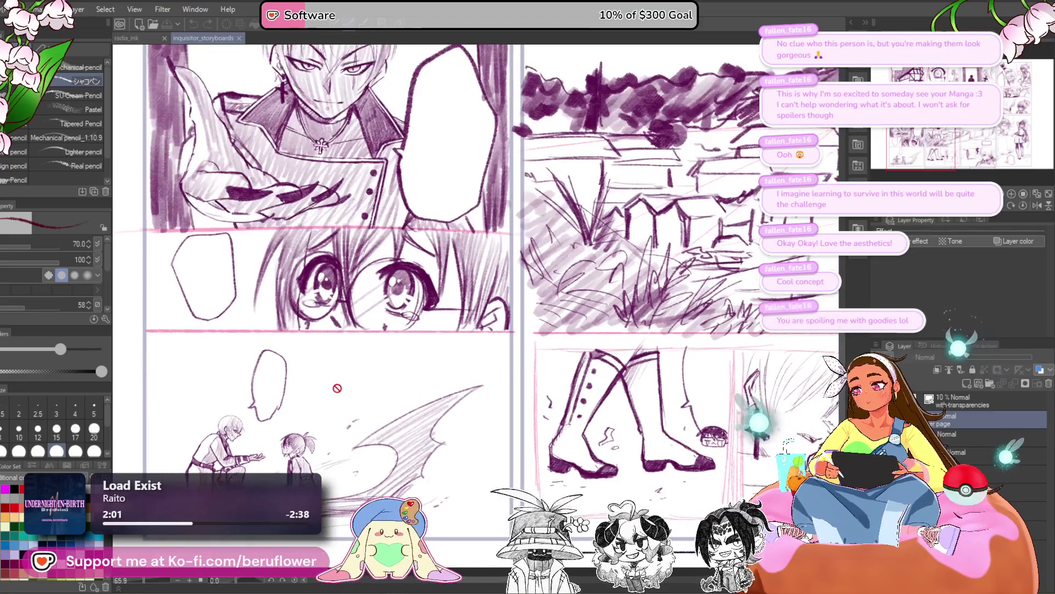
pyautogui.scroll(-1, 337, 389)
# Pan across the right-hand page, the landscape panel and the glasses-girl panels
pyautogui.moveTo(389, 416)
pyautogui.mouseDown()
pyautogui.moveTo(348, 403)
pyautogui.moveTo(368, 421)
pyautogui.mouseUp()
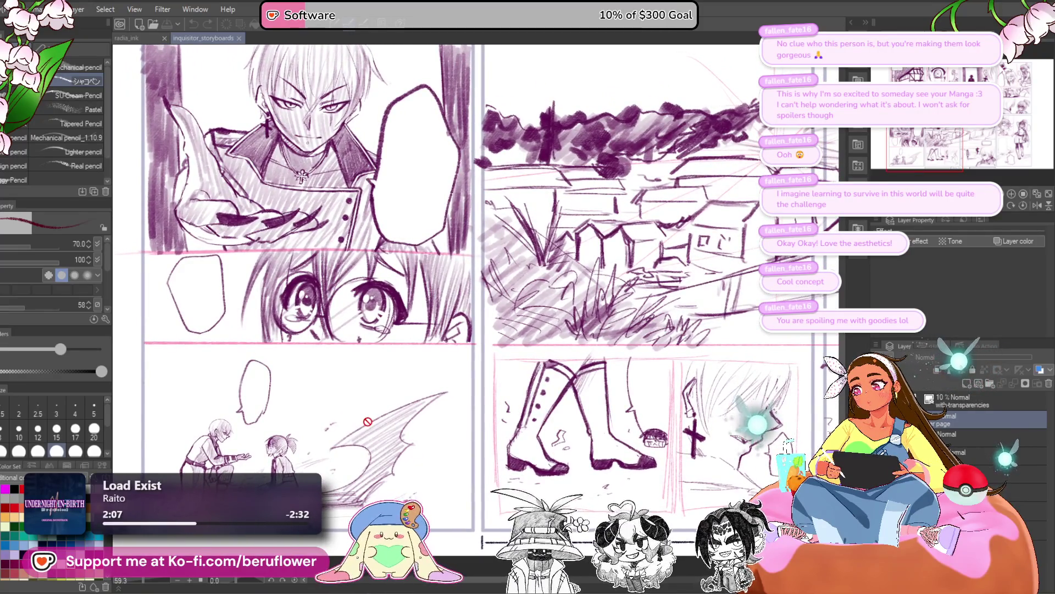
pyautogui.scroll(-1, 368, 421)
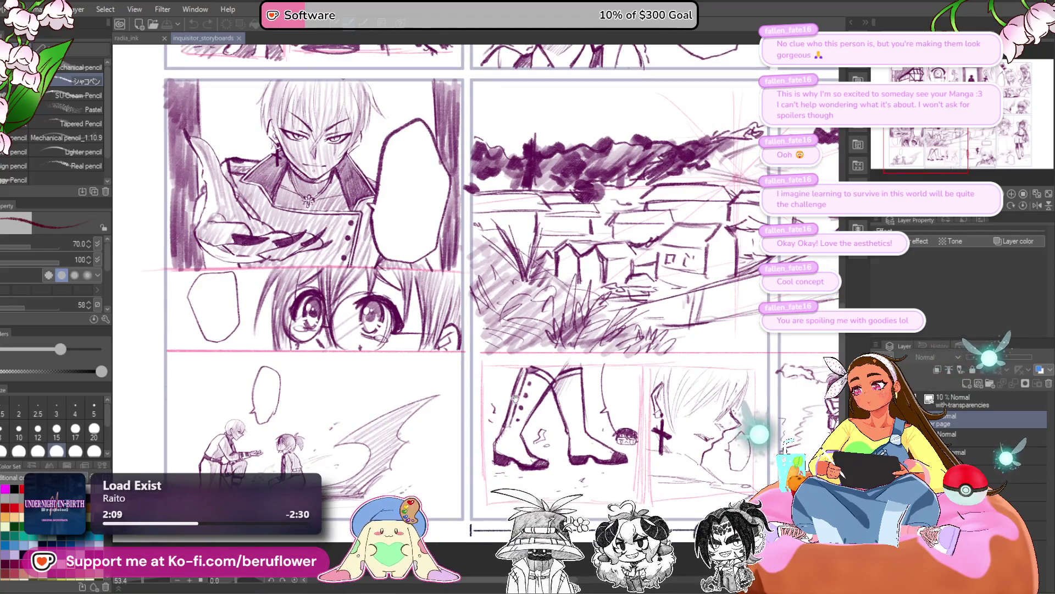
pyautogui.moveTo(515, 398)
pyautogui.mouseDown()
pyautogui.moveTo(394, 381)
pyautogui.moveTo(404, 381)
pyautogui.mouseUp()
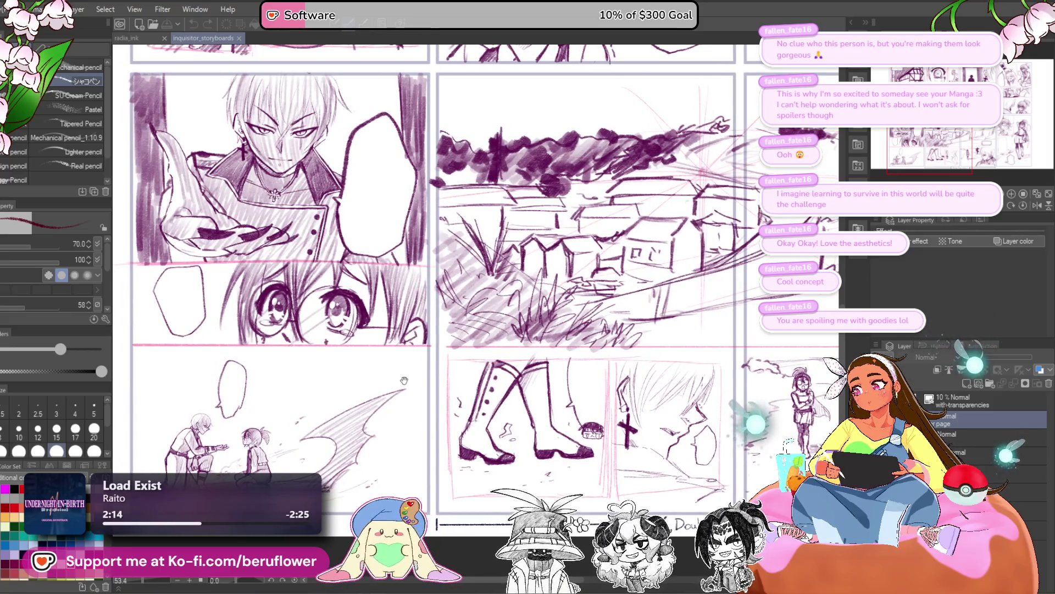
pyautogui.scroll(-1, 416, 414)
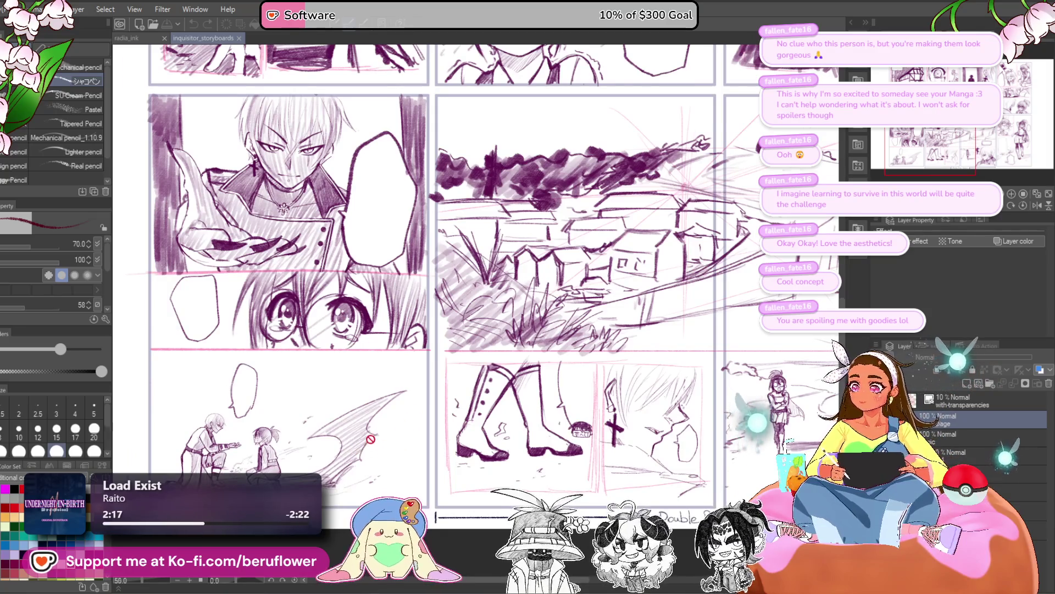
pyautogui.scroll(1, 371, 438)
pyautogui.moveTo(513, 384); pyautogui.dragTo(581, 381)
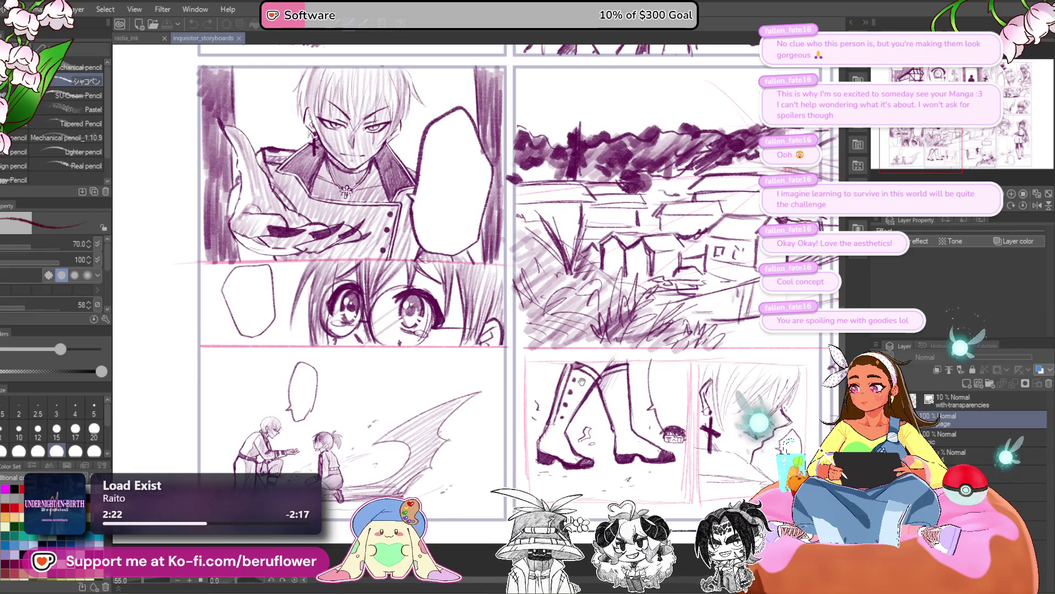
pyautogui.moveTo(581, 382); pyautogui.dragTo(360, 368)
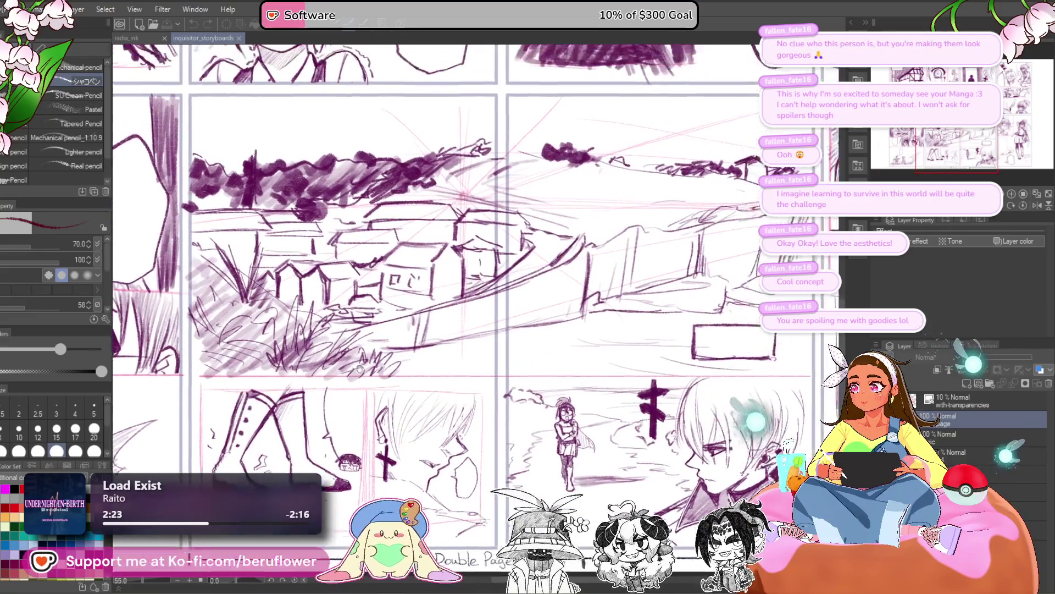
pyautogui.scroll(-1, 360, 368)
pyautogui.moveTo(467, 348)
pyautogui.mouseDown()
pyautogui.moveTo(520, 348)
pyautogui.moveTo(487, 340)
pyautogui.moveTo(308, 357)
pyautogui.mouseUp()
pyautogui.scroll(3, 451, 336)
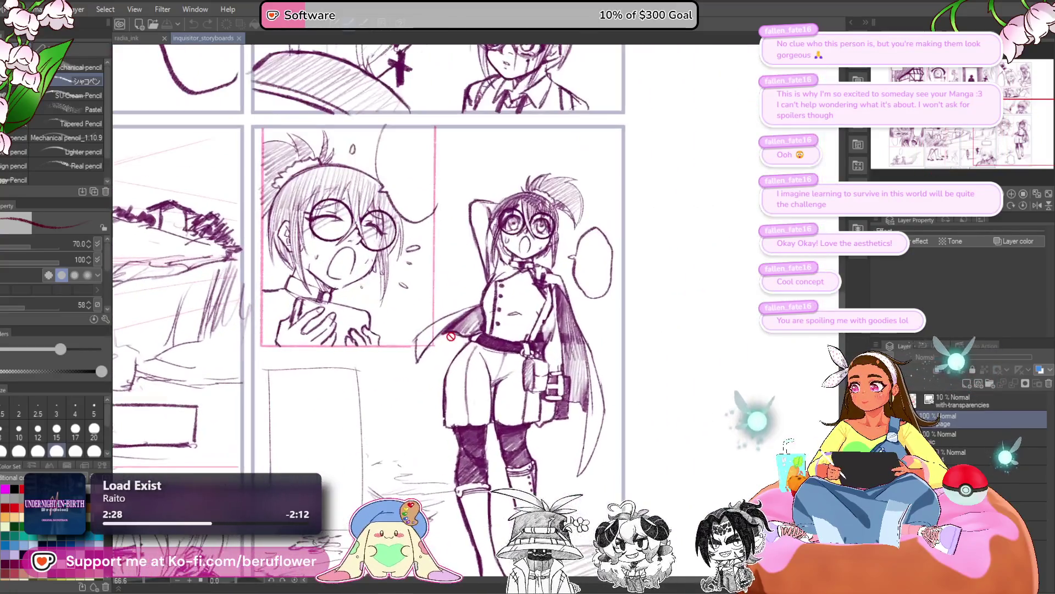
pyautogui.moveTo(451, 335); pyautogui.dragTo(460, 302)
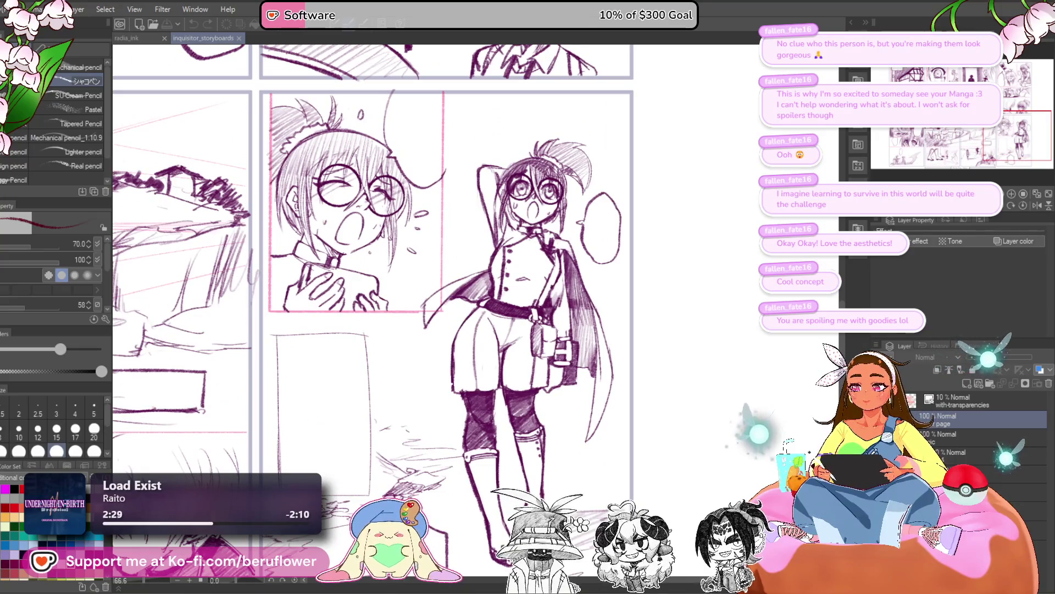
# Delete the sketch drawings, leaving a page of empty panel frames
pyautogui.press('Delete')
pyautogui.scroll(-2, 439, 345)
pyautogui.moveTo(440, 346)
pyautogui.mouseDown()
pyautogui.moveTo(506, 504)
pyautogui.moveTo(601, 388)
pyautogui.mouseUp()
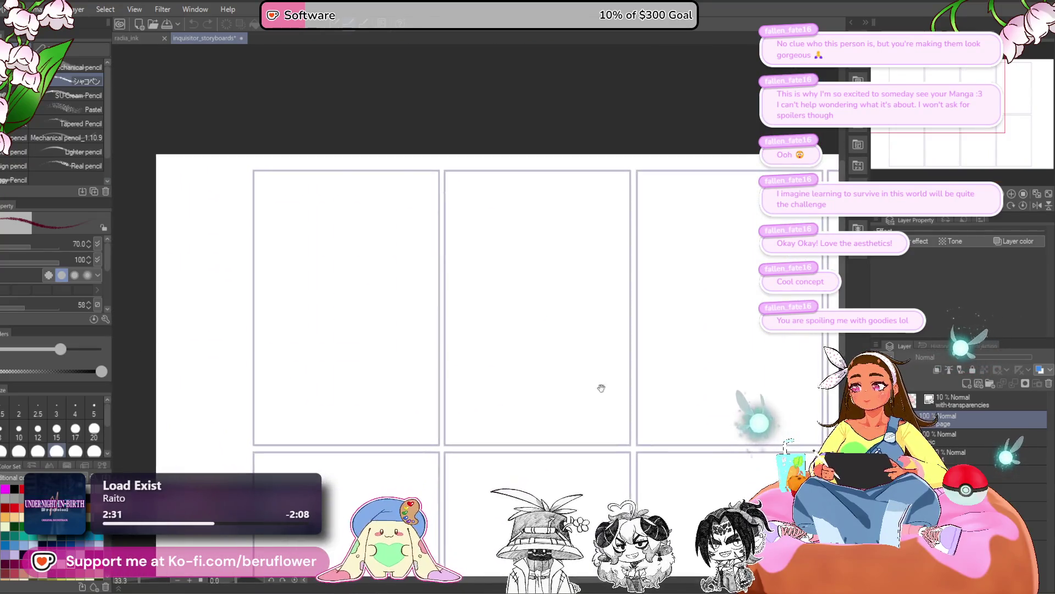
pyautogui.hotkey('ctrl', 'z')
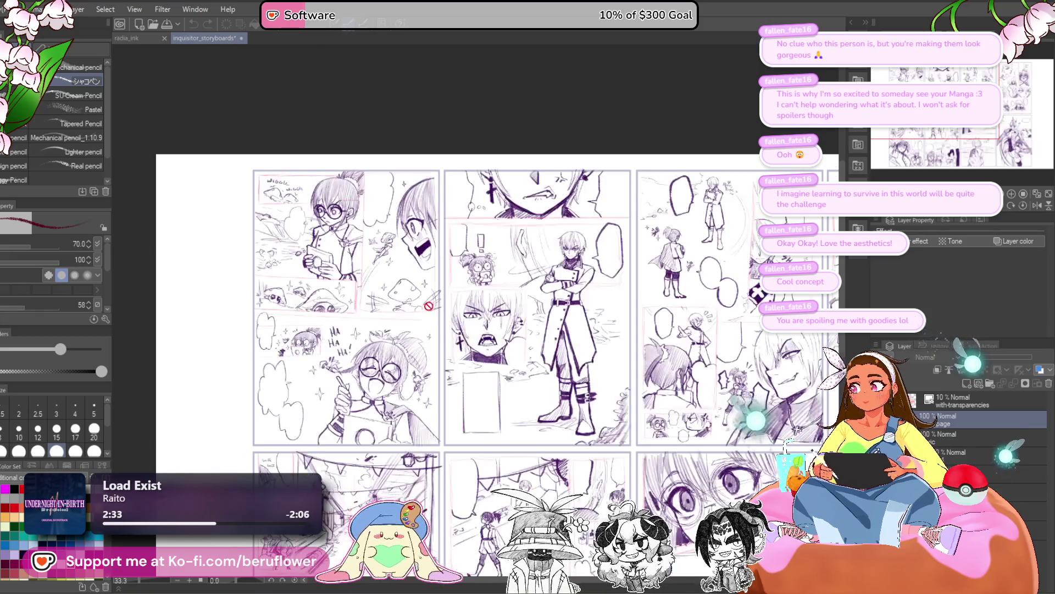
pyautogui.scroll(2, 345, 251)
pyautogui.scroll(1, 345, 251)
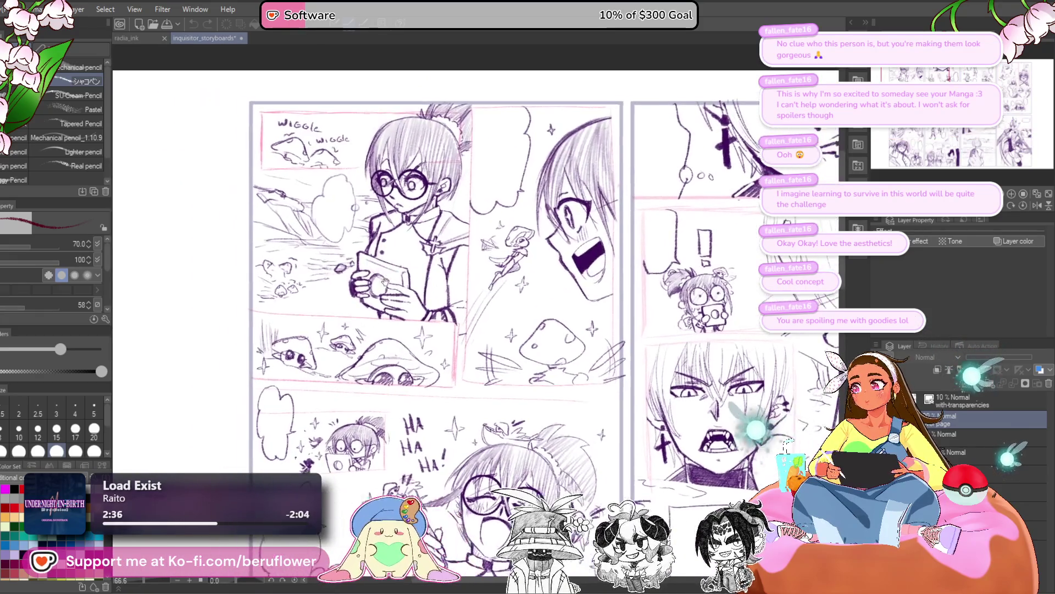
pyautogui.moveTo(486, 306)
pyautogui.mouseDown()
pyautogui.moveTo(385, 340)
pyautogui.moveTo(434, 270)
pyautogui.moveTo(429, 220)
pyautogui.moveTo(411, 314)
pyautogui.moveTo(448, 387)
pyautogui.moveTo(302, 373)
pyautogui.moveTo(440, 393)
pyautogui.moveTo(394, 242)
pyautogui.moveTo(430, 249)
pyautogui.moveTo(385, 385)
pyautogui.mouseUp()
pyautogui.scroll(4, 407, 231)
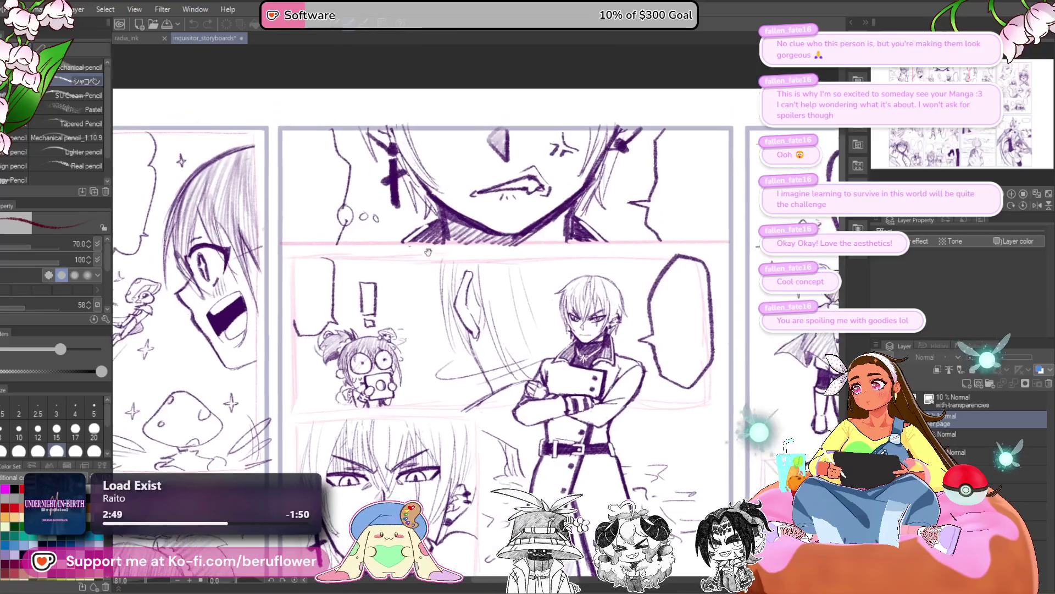
pyautogui.moveTo(407, 231); pyautogui.dragTo(326, 269)
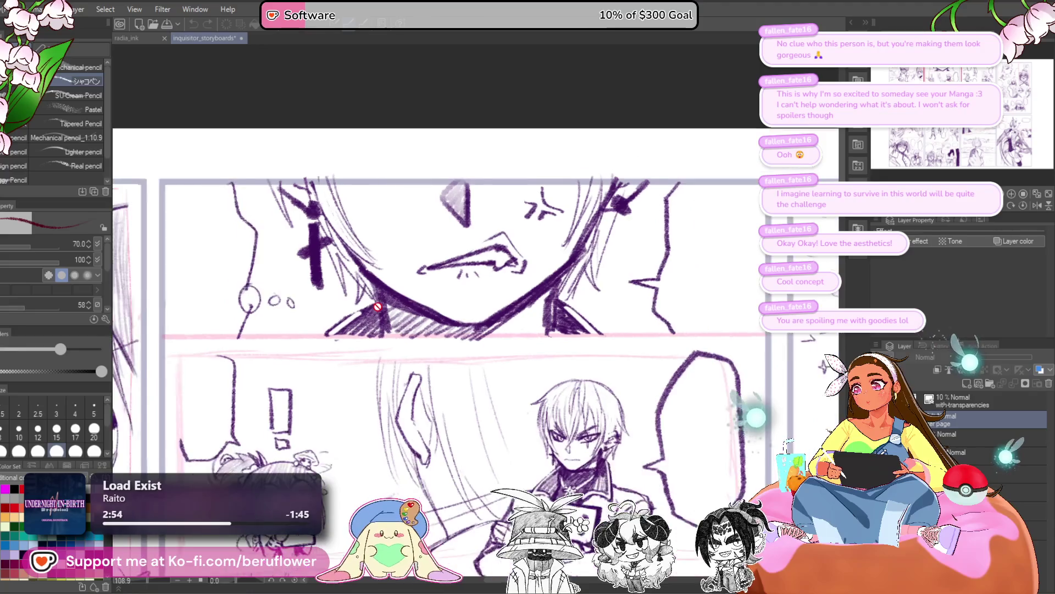
pyautogui.moveTo(378, 306); pyautogui.dragTo(425, 220)
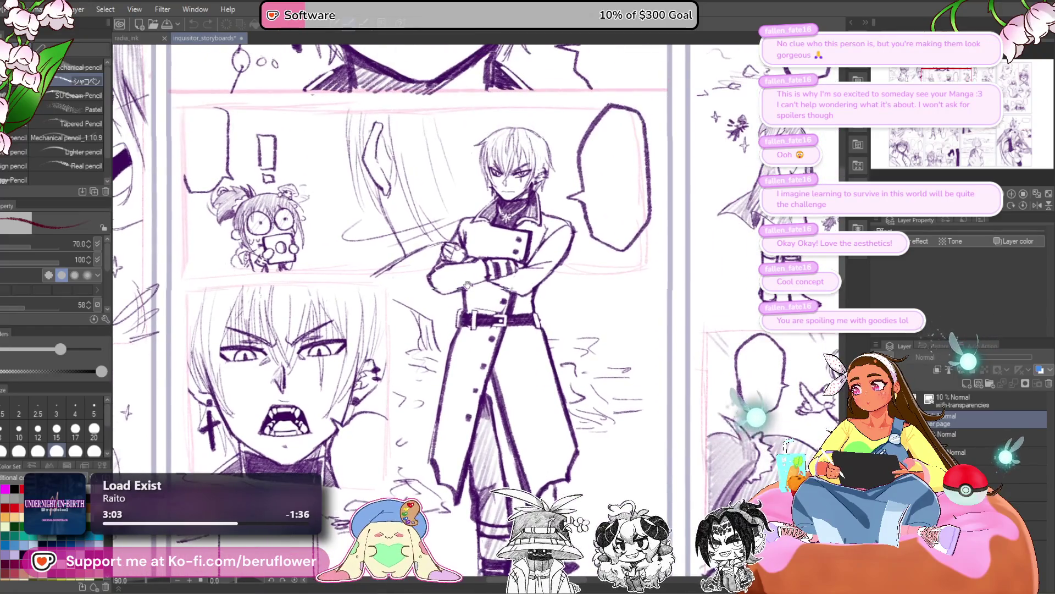
pyautogui.moveTo(486, 219); pyautogui.dragTo(379, 252)
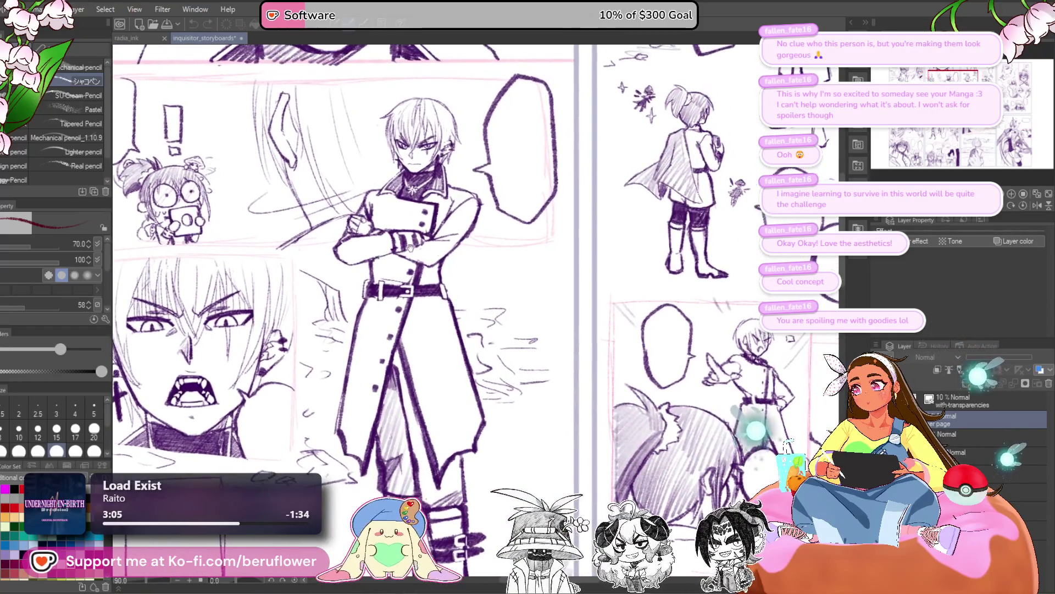
pyautogui.moveTo(473, 234); pyautogui.dragTo(453, 246)
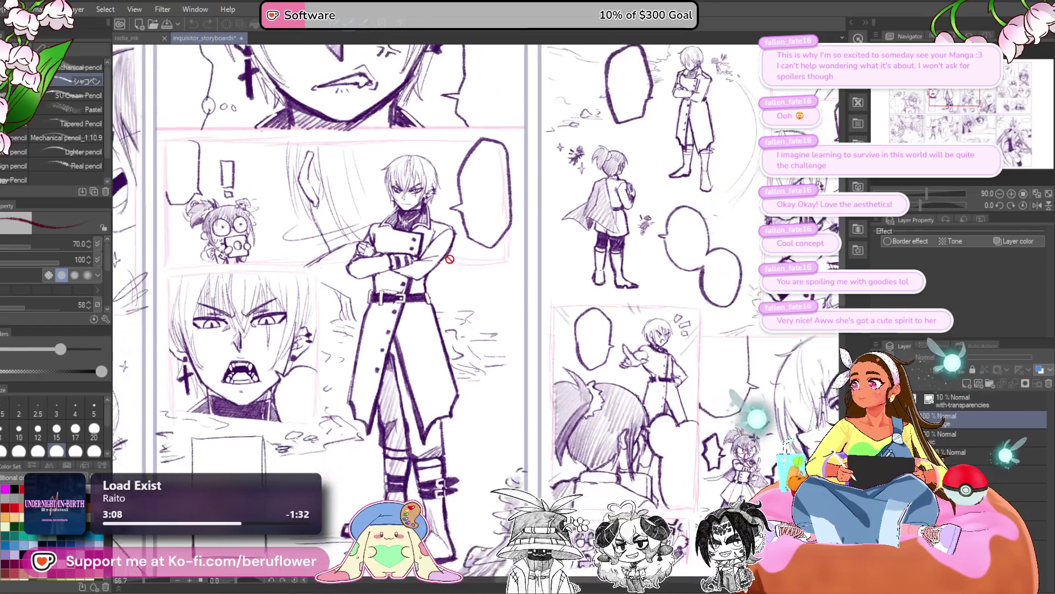
pyautogui.scroll(-1, 449, 259)
pyautogui.moveTo(455, 248); pyautogui.dragTo(720, 277)
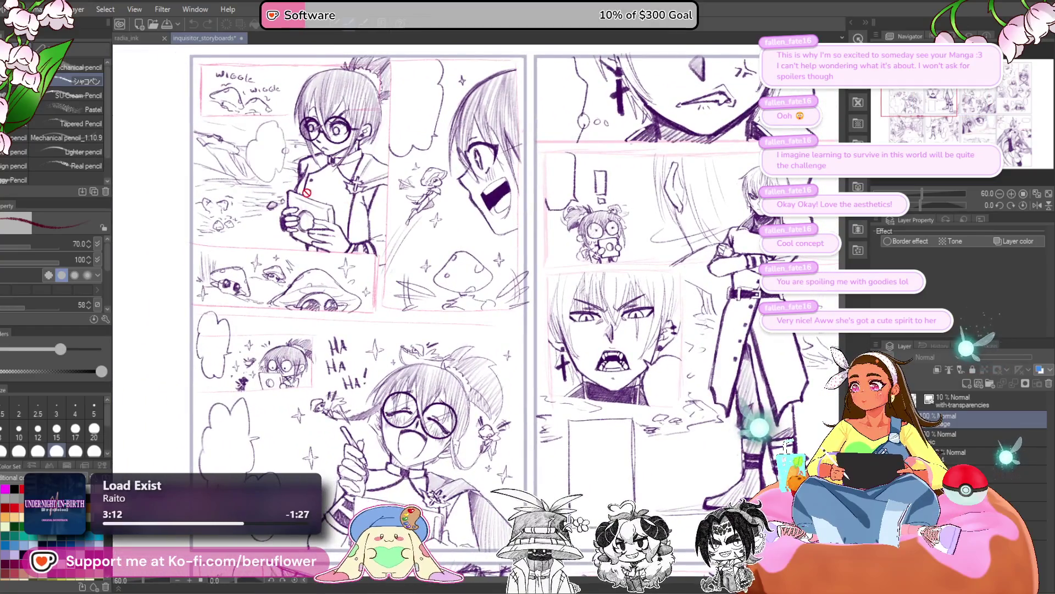
pyautogui.scroll(2, 307, 192)
pyautogui.hscroll(10, 385, 247)
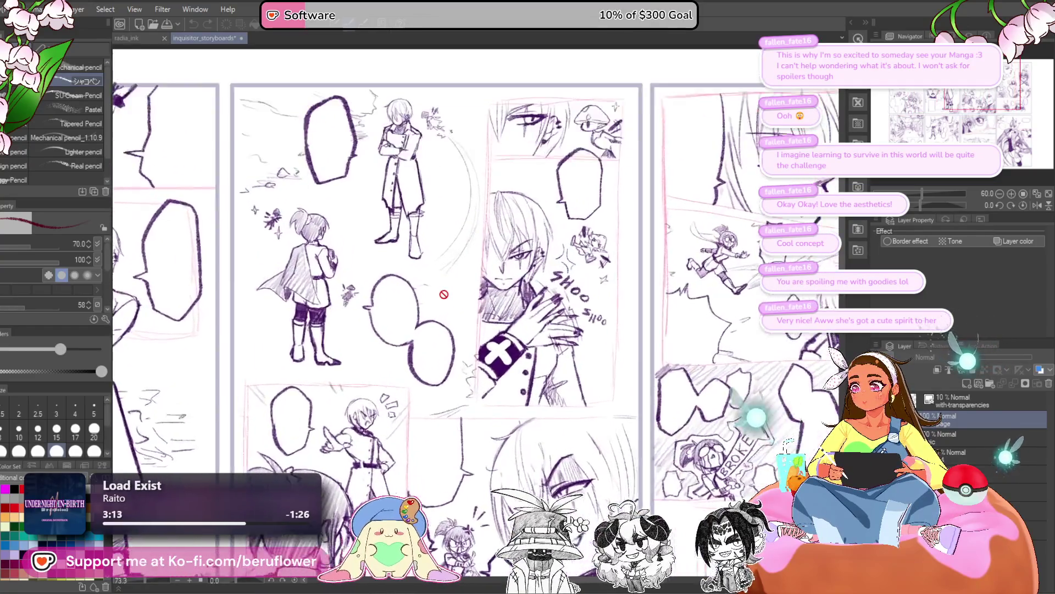
pyautogui.scroll(2, 444, 294)
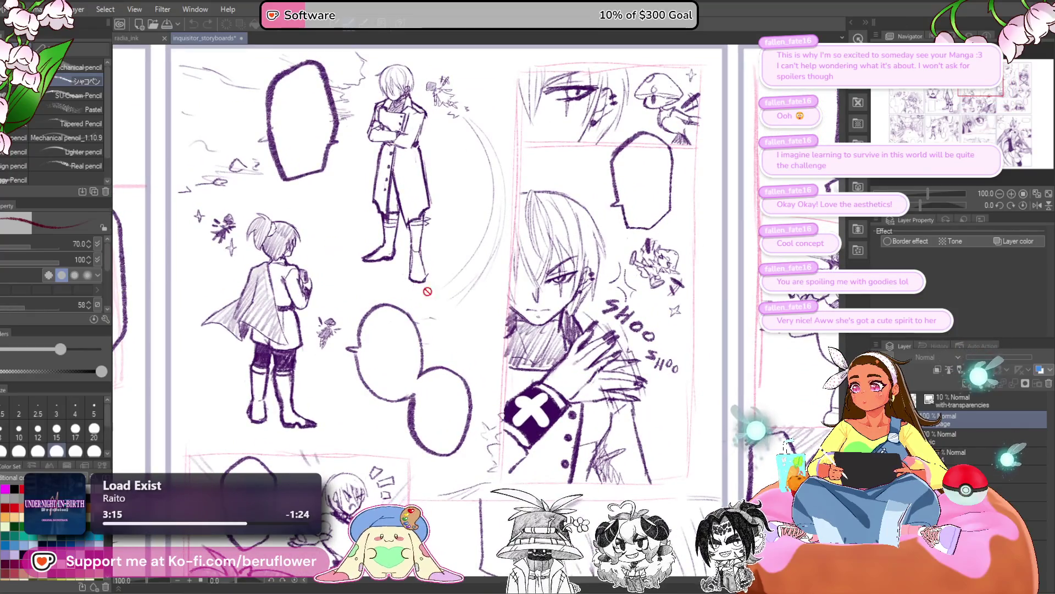
pyautogui.scroll(-10, 428, 291)
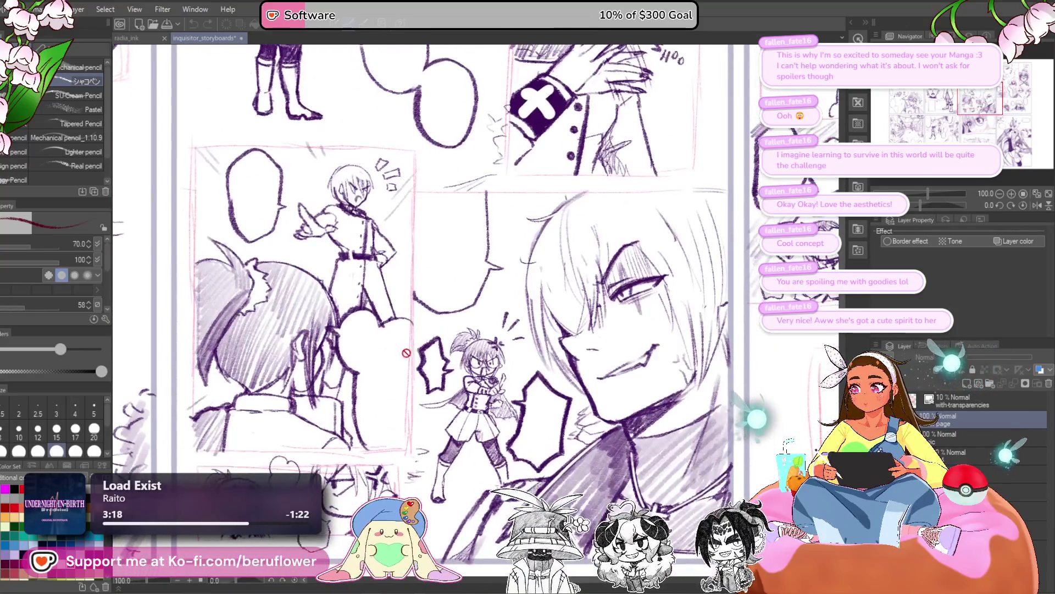
pyautogui.scroll(-1, 372, 379)
pyautogui.moveTo(756, 237)
pyautogui.mouseDown()
pyautogui.moveTo(728, 231)
pyautogui.moveTo(478, 269)
pyautogui.moveTo(277, 440)
pyautogui.mouseUp()
pyautogui.moveTo(411, 296); pyautogui.dragTo(366, 318)
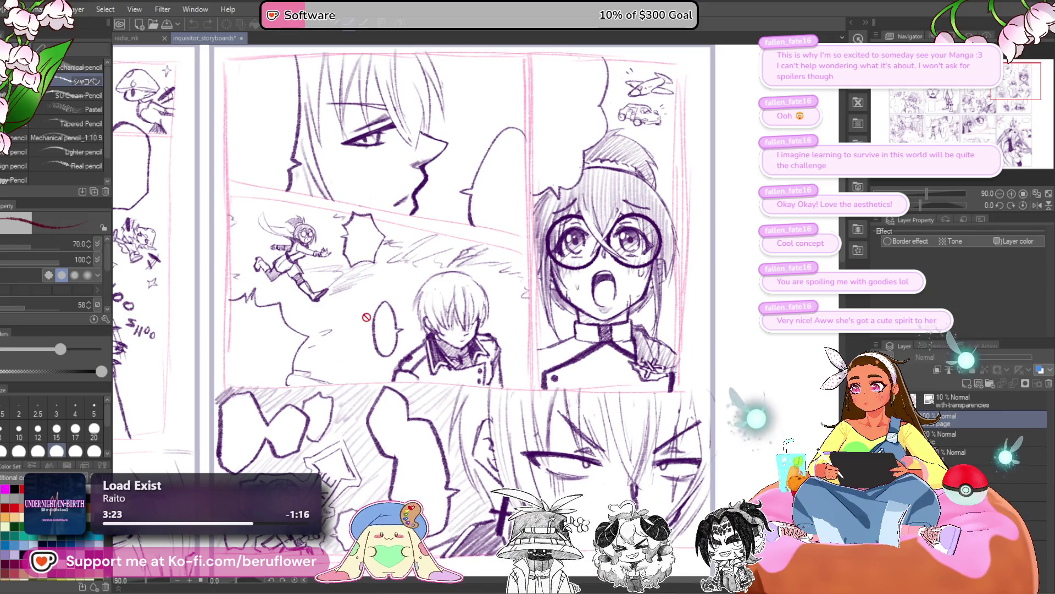
pyautogui.scroll(-8, 333, 415)
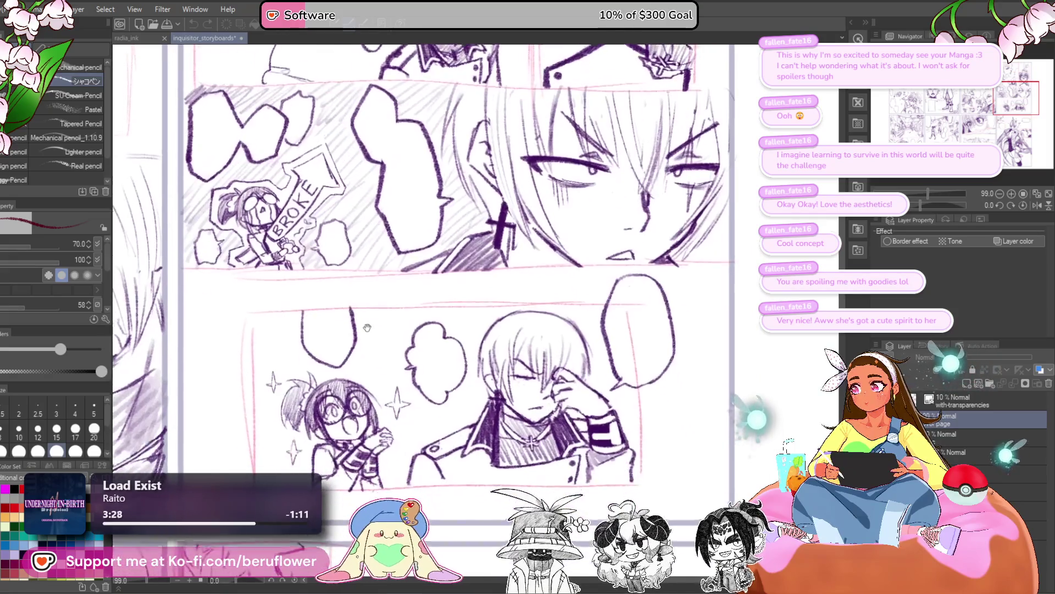
pyautogui.moveTo(358, 350)
pyautogui.mouseDown()
pyautogui.moveTo(379, 395)
pyautogui.moveTo(498, 437)
pyautogui.moveTo(479, 421)
pyautogui.mouseUp()
pyautogui.scroll(6, 385, 412)
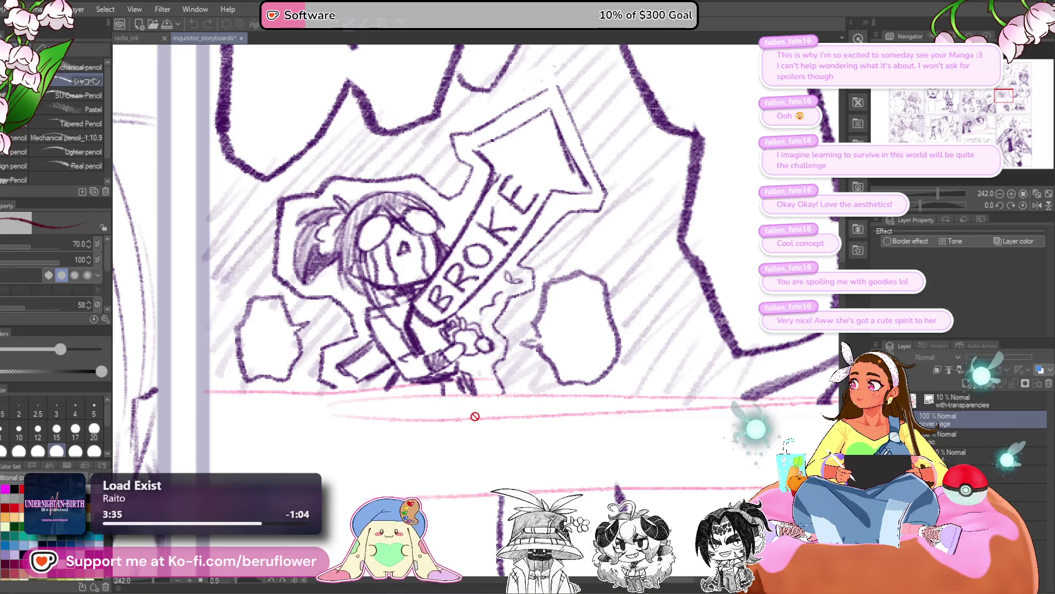
pyautogui.scroll(-5, 475, 416)
pyautogui.moveTo(500, 449)
pyautogui.mouseDown()
pyautogui.moveTo(388, 427)
pyautogui.moveTo(397, 413)
pyautogui.mouseUp()
pyautogui.scroll(-2, 414, 380)
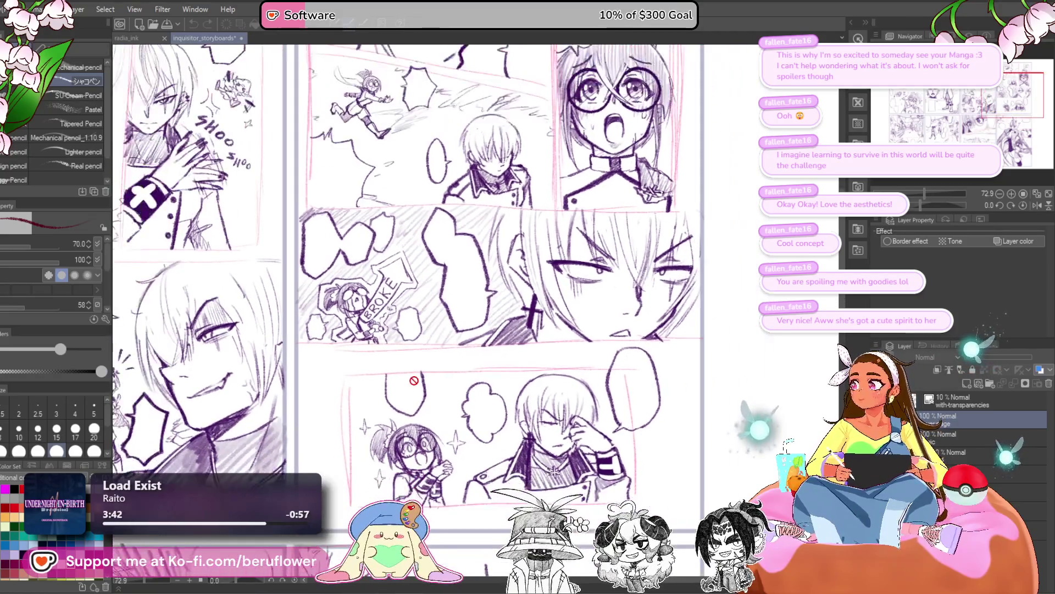
pyautogui.scroll(-2, 413, 385)
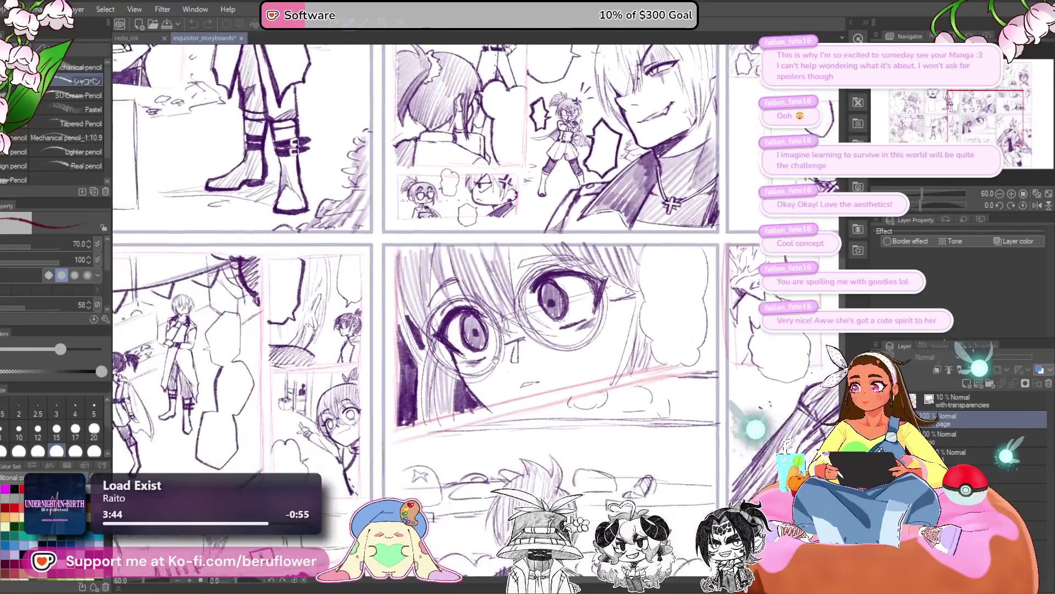
pyautogui.moveTo(495, 359); pyautogui.dragTo(438, 365)
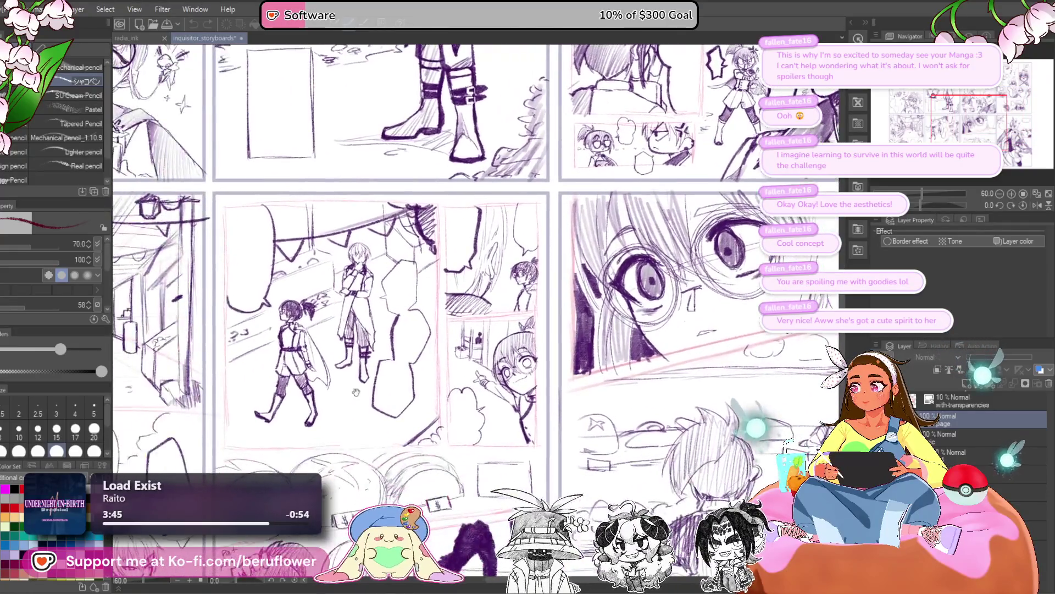
pyautogui.hscroll(-5, 356, 391)
pyautogui.scroll(3, 300, 335)
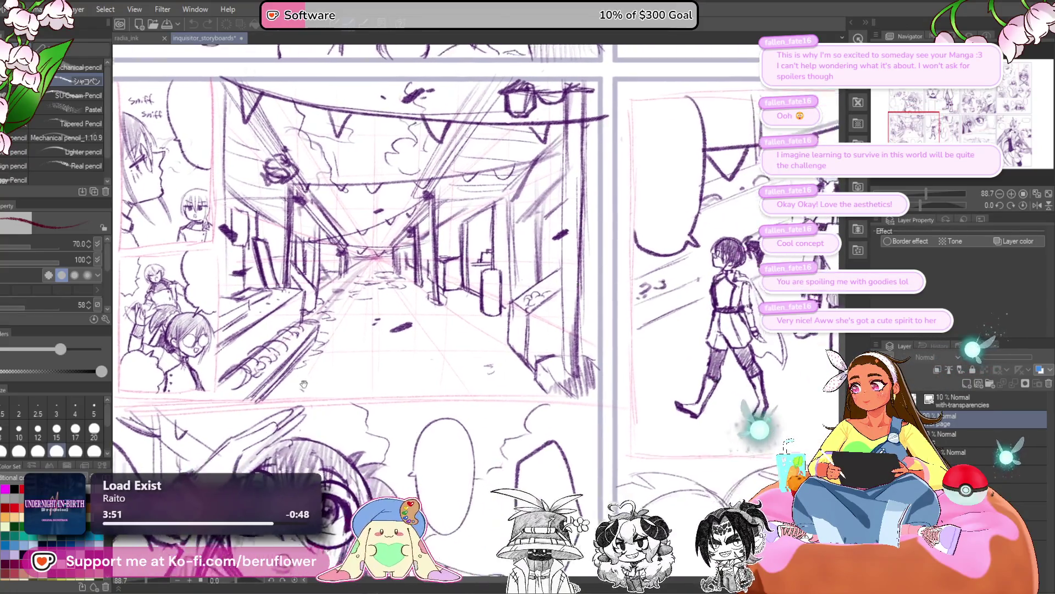
pyautogui.scroll(-3, 362, 238)
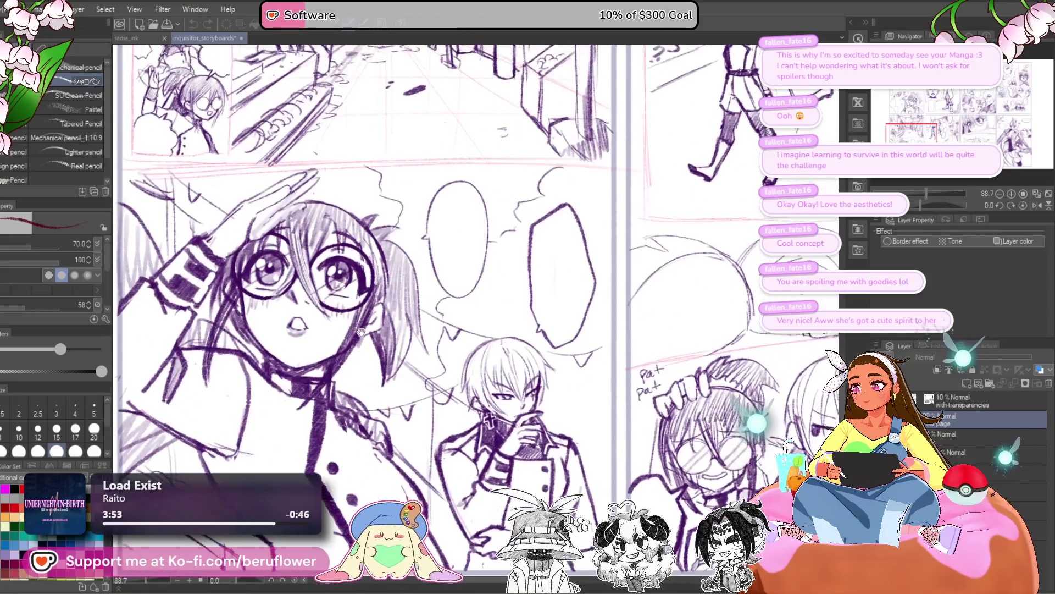
pyautogui.scroll(-2, 361, 331)
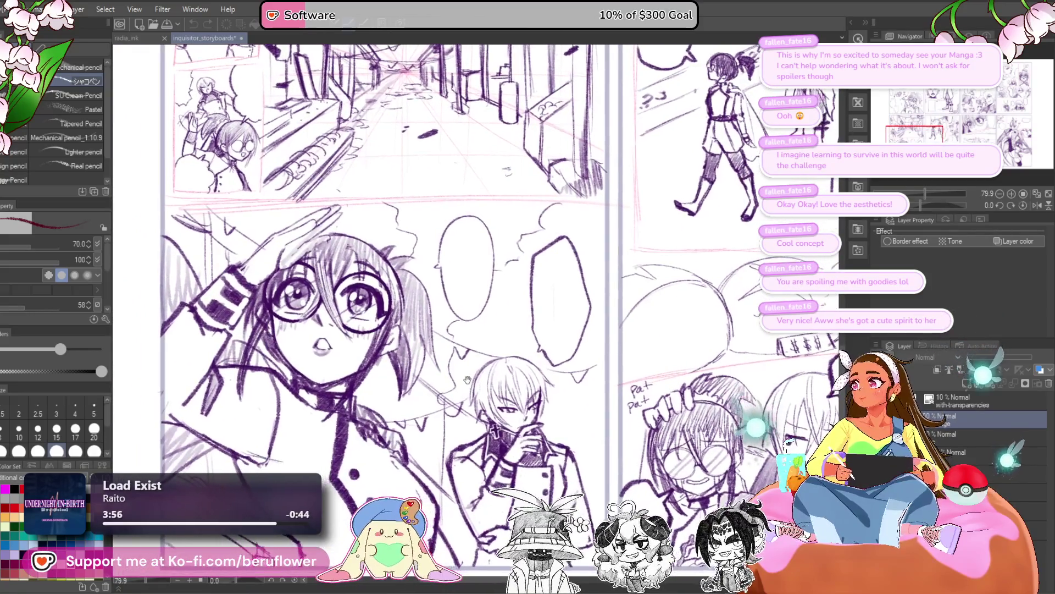
pyautogui.hscroll(5, 469, 376)
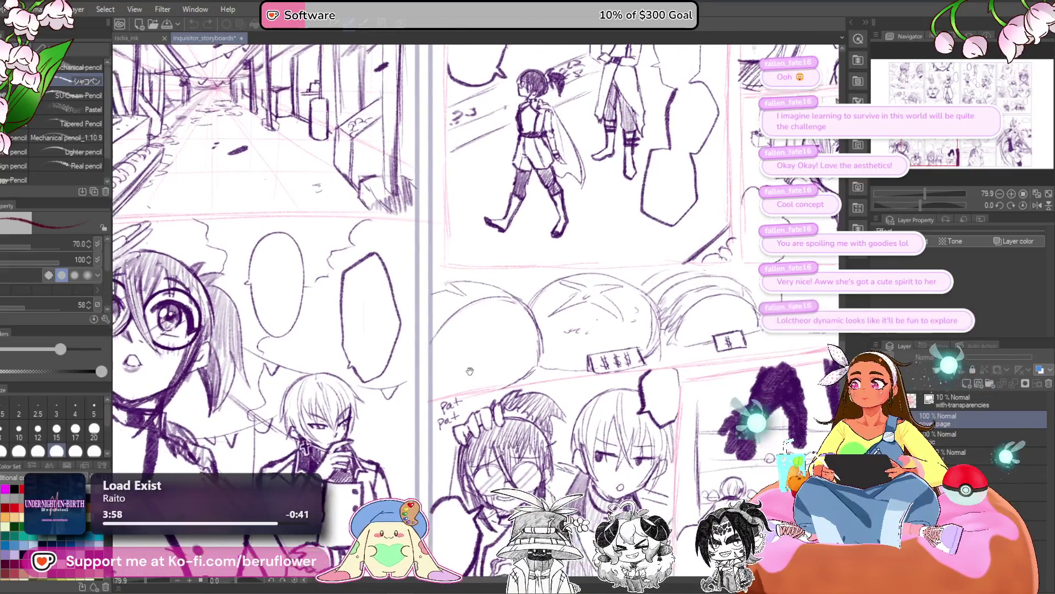
pyautogui.scroll(-2, 470, 371)
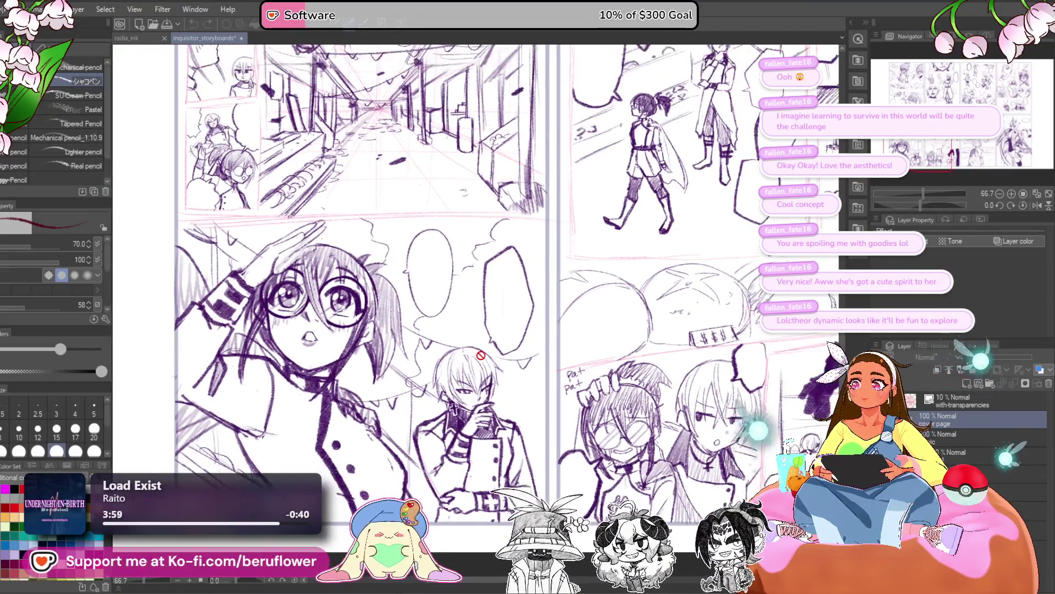
pyautogui.moveTo(504, 341); pyautogui.dragTo(490, 383)
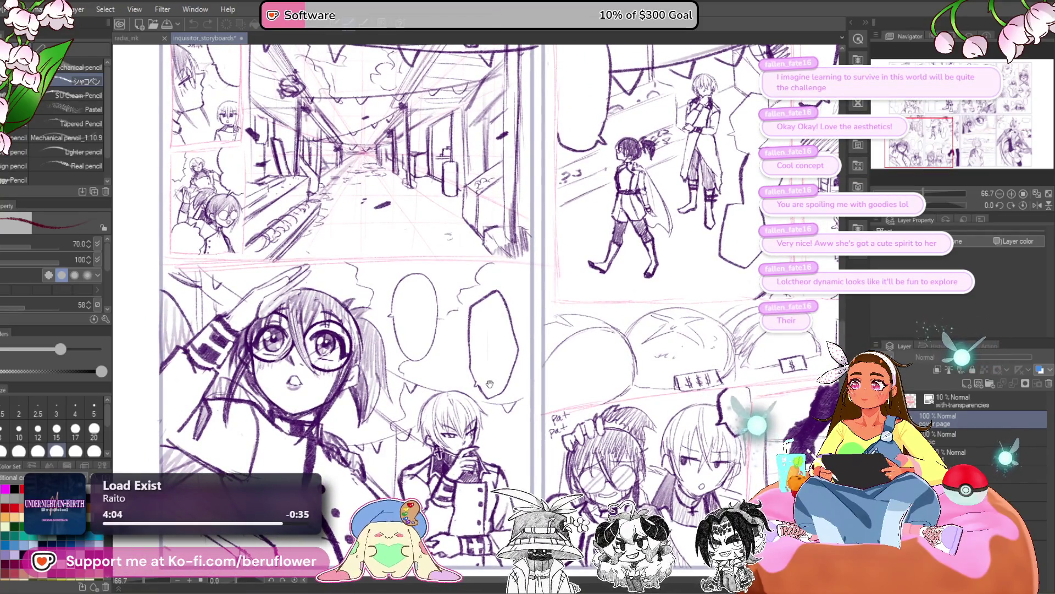
pyautogui.moveTo(489, 384); pyautogui.dragTo(482, 407)
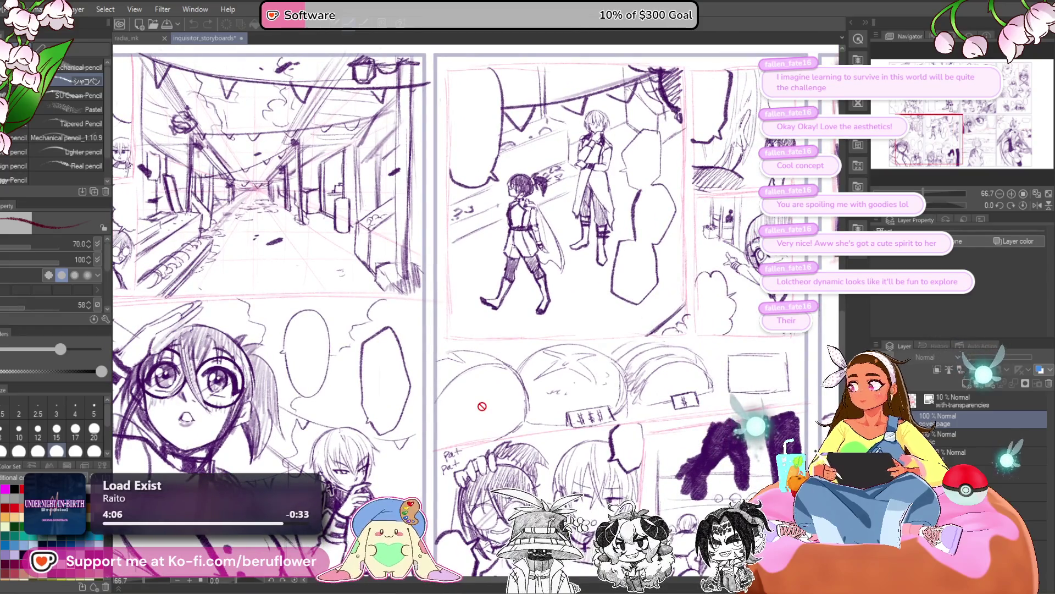
pyautogui.scroll(-2, 482, 406)
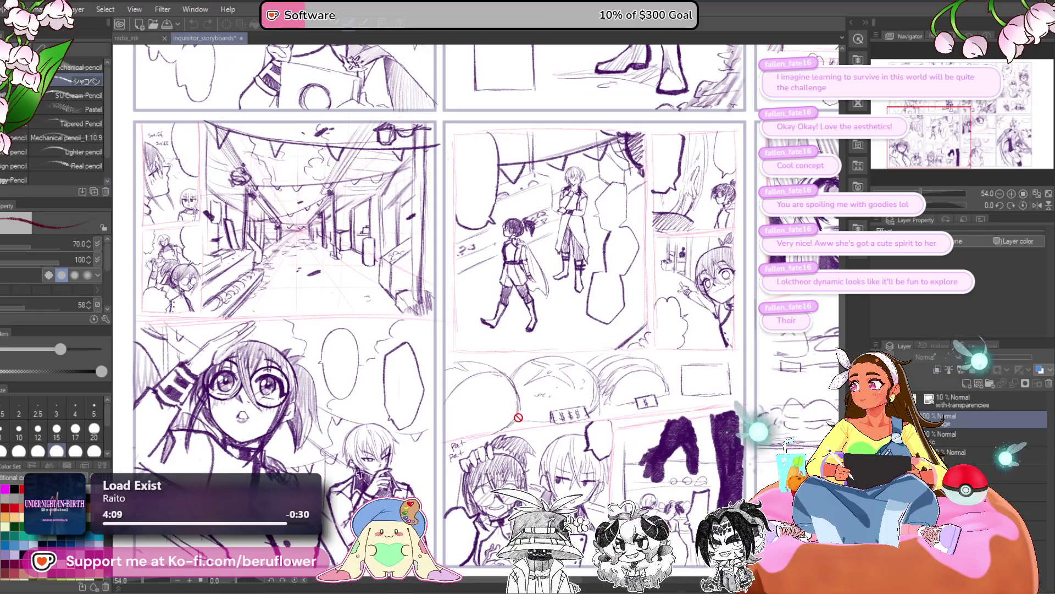
pyautogui.scroll(2, 407, 269)
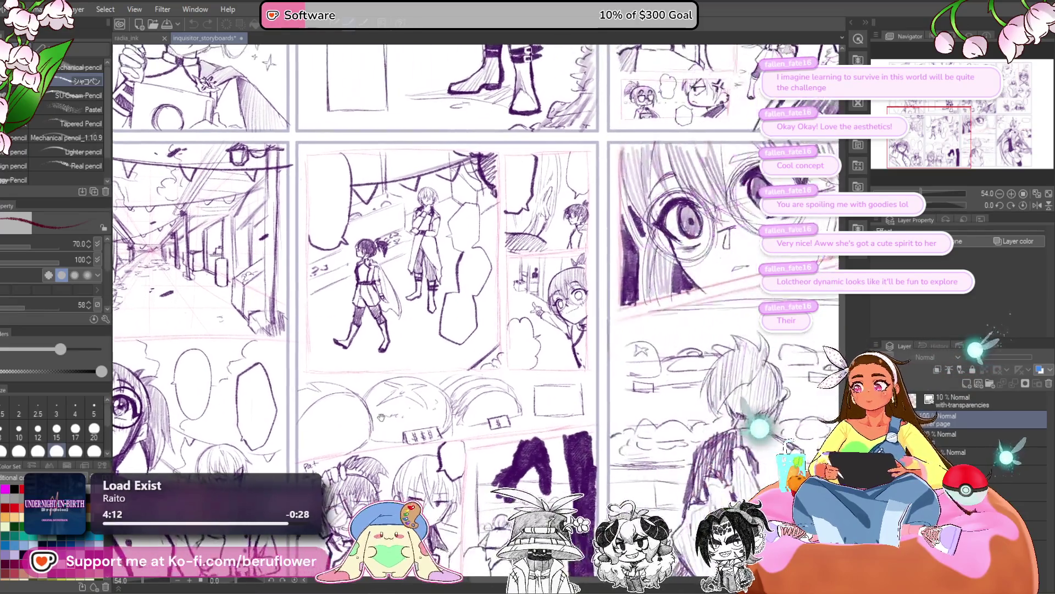
pyautogui.scroll(1, 407, 269)
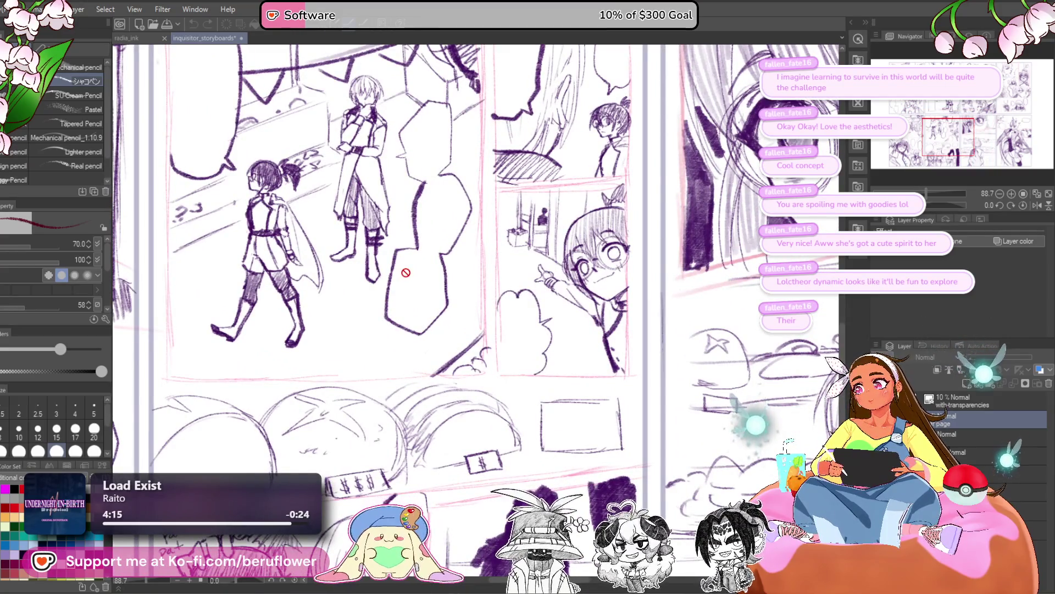
pyautogui.scroll(-2, 406, 272)
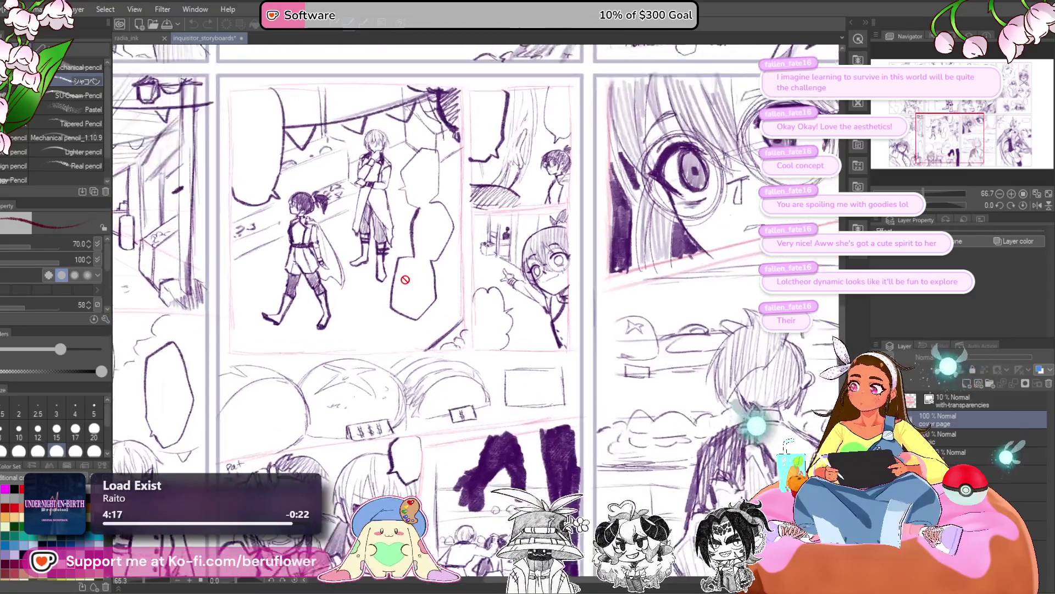
pyautogui.moveTo(406, 272)
pyautogui.mouseDown()
pyautogui.moveTo(400, 293)
pyautogui.moveTo(478, 106)
pyautogui.mouseUp()
pyautogui.scroll(3, 415, 359)
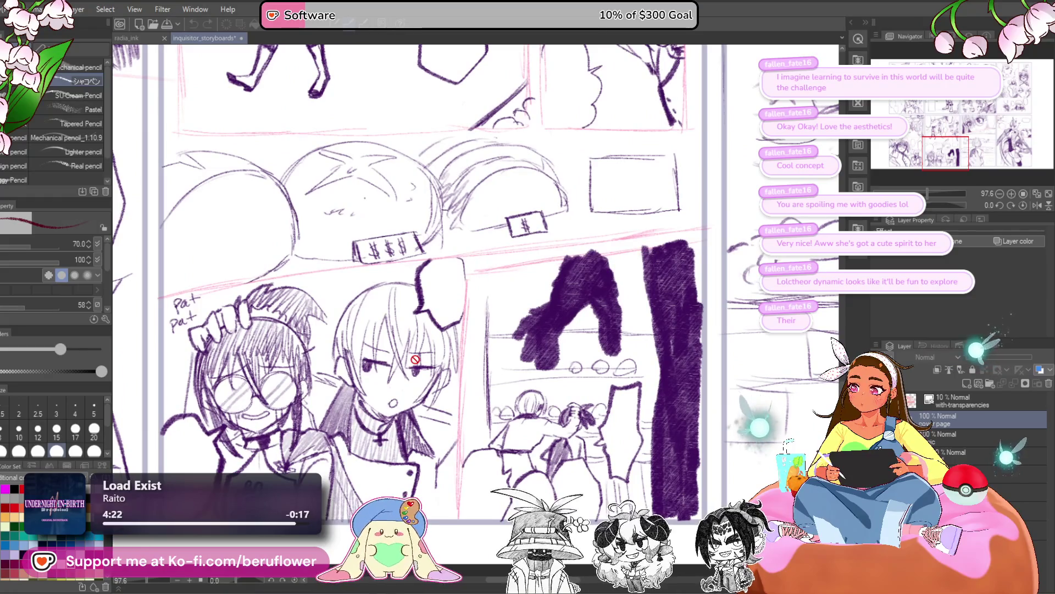
pyautogui.scroll(-2, 415, 359)
pyautogui.moveTo(440, 165)
pyautogui.mouseDown()
pyautogui.moveTo(604, 192)
pyautogui.moveTo(461, 231)
pyautogui.moveTo(461, 384)
pyautogui.moveTo(441, 329)
pyautogui.moveTo(394, 270)
pyautogui.moveTo(424, 192)
pyautogui.mouseUp()
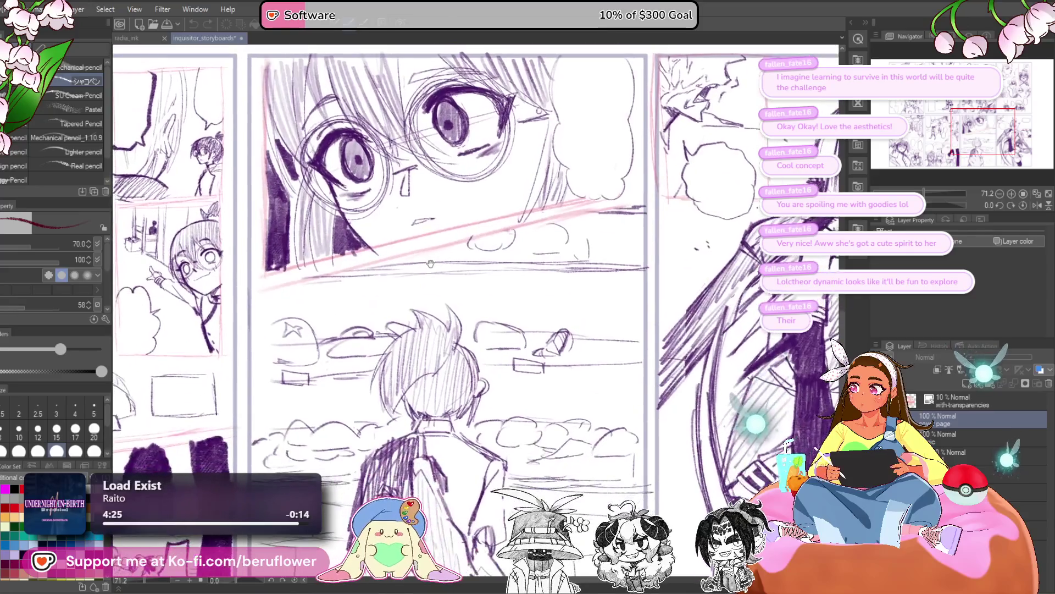
pyautogui.scroll(-2, 495, 229)
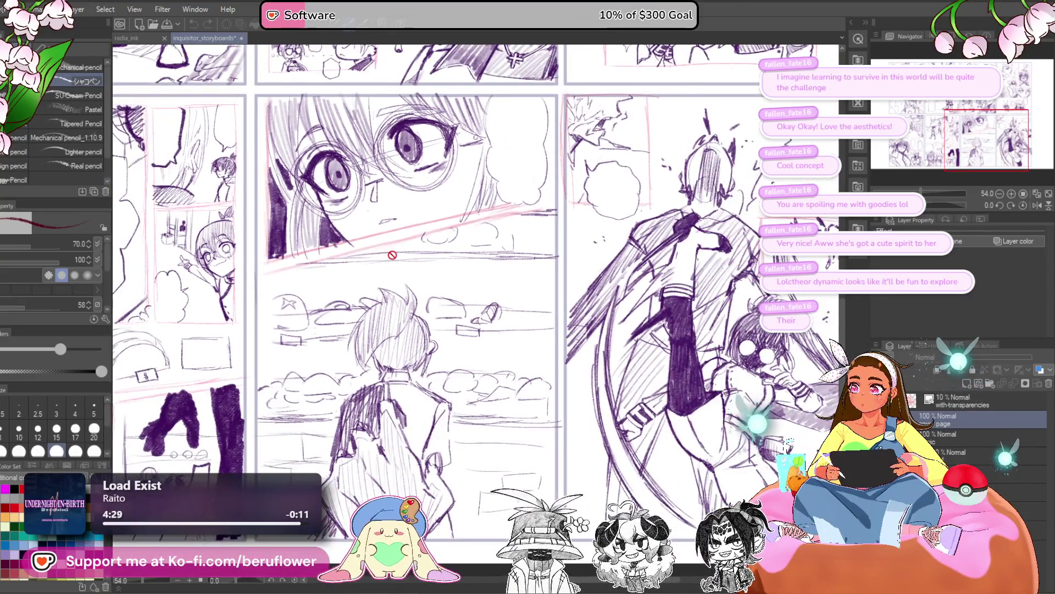
pyautogui.scroll(1, 391, 255)
pyautogui.moveTo(392, 254); pyautogui.dragTo(272, 267)
pyautogui.scroll(1, 385, 264)
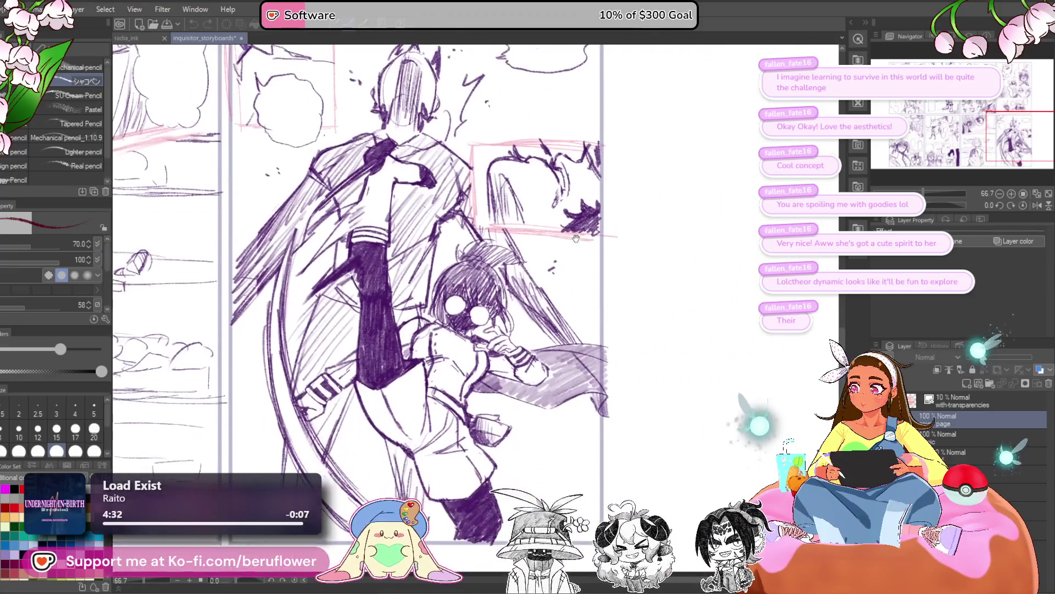
pyautogui.moveTo(574, 231); pyautogui.dragTo(615, 305)
pyautogui.moveTo(567, 338); pyautogui.dragTo(558, 268)
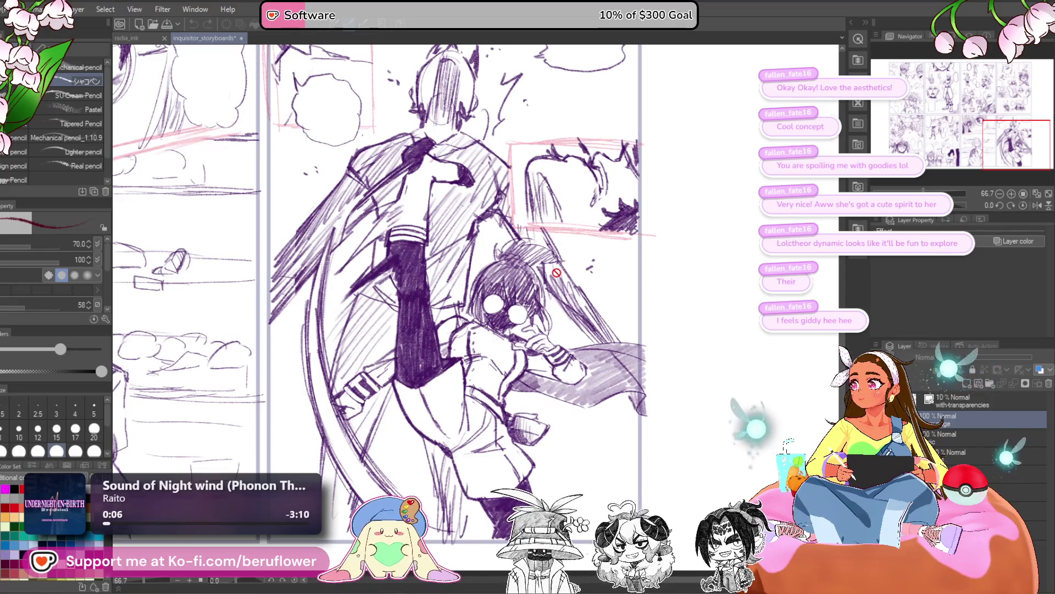
pyautogui.scroll(-3, 556, 273)
pyautogui.scroll(1, 556, 273)
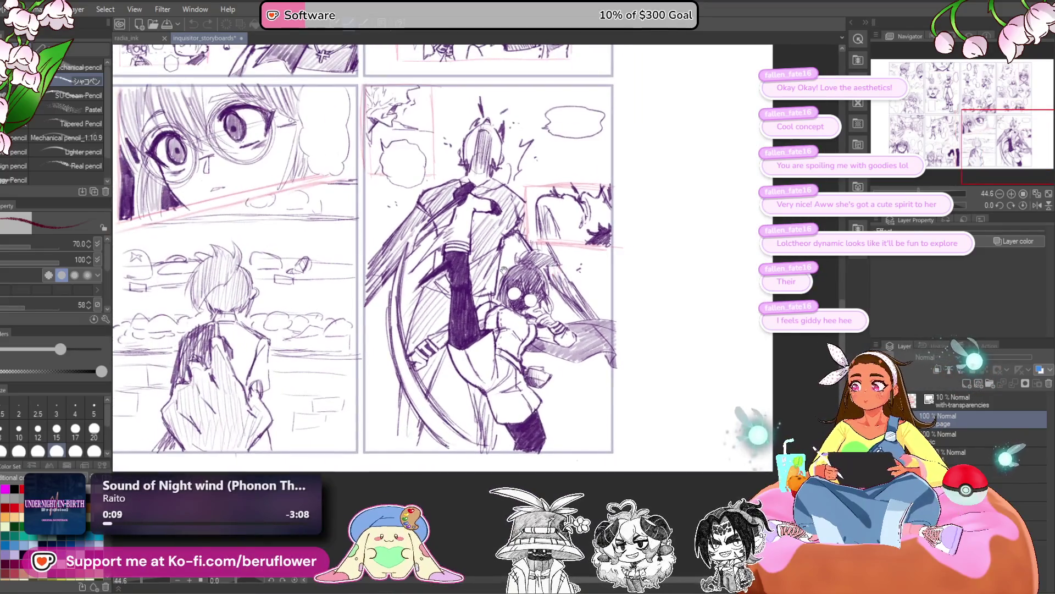
pyautogui.moveTo(352, 204)
pyautogui.mouseDown()
pyautogui.moveTo(528, 325)
pyautogui.moveTo(561, 328)
pyautogui.mouseUp()
pyautogui.scroll(-3, 368, 274)
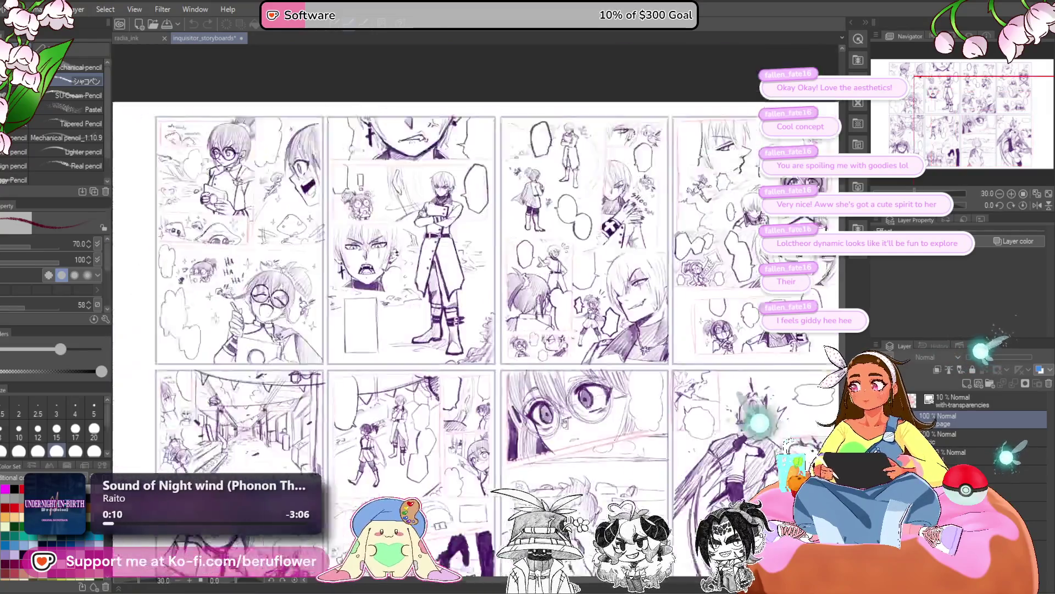
pyautogui.moveTo(367, 274); pyautogui.dragTo(456, 350)
pyautogui.scroll(3, 456, 351)
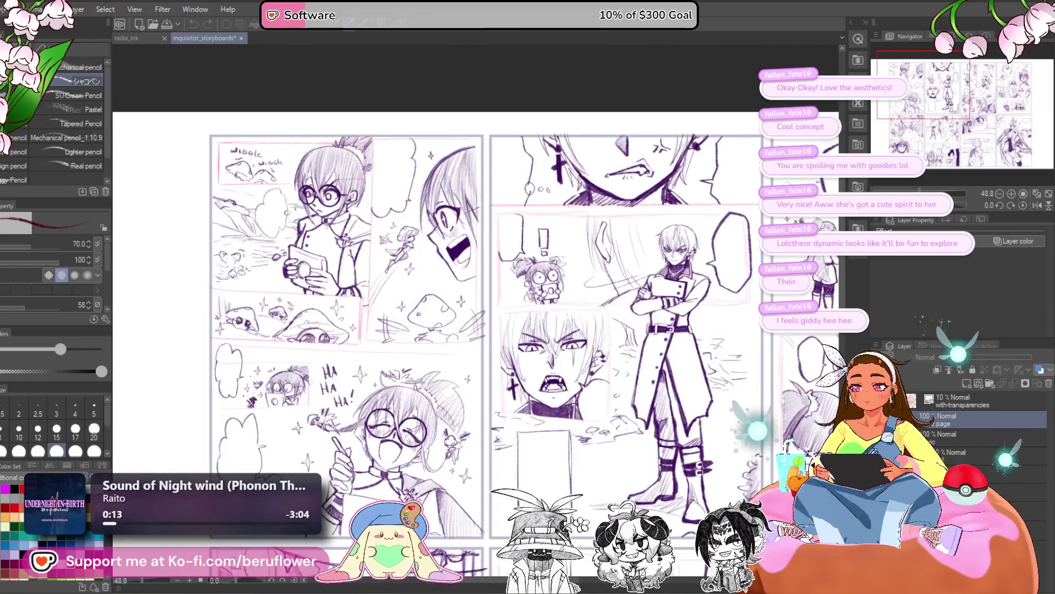
pyautogui.scroll(3, 330, 198)
pyautogui.moveTo(330, 198)
pyautogui.mouseDown()
pyautogui.moveTo(429, 225)
pyautogui.moveTo(297, 281)
pyautogui.mouseUp()
pyautogui.scroll(-1, 429, 226)
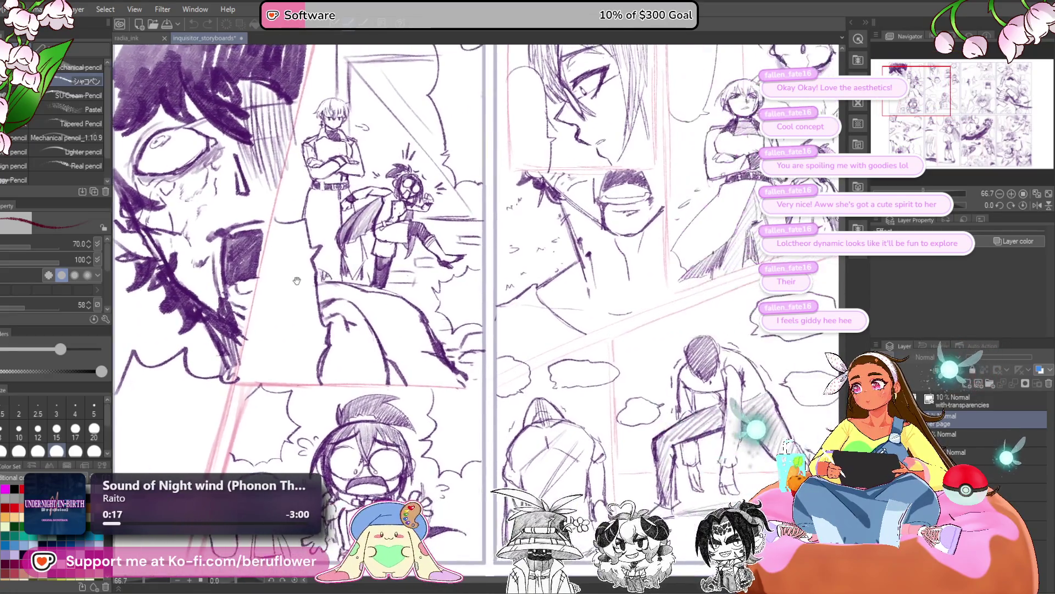
pyautogui.scroll(2, 302, 259)
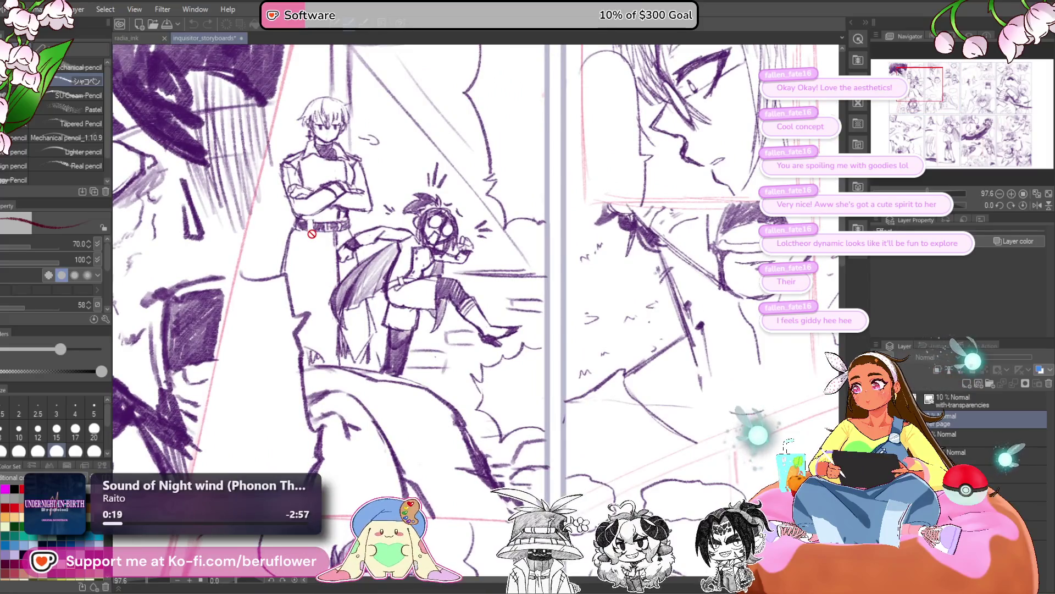